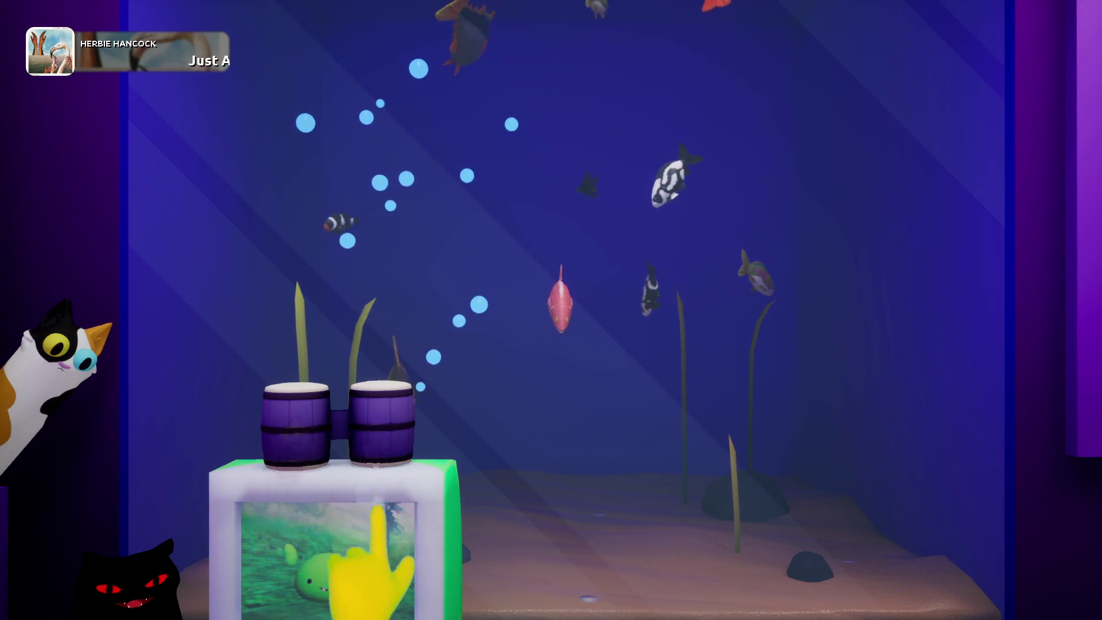
Skip the stream's background music to 'Magic Music' in Spotify, then return to the Unreal Blueprint editor
click(295, 485)
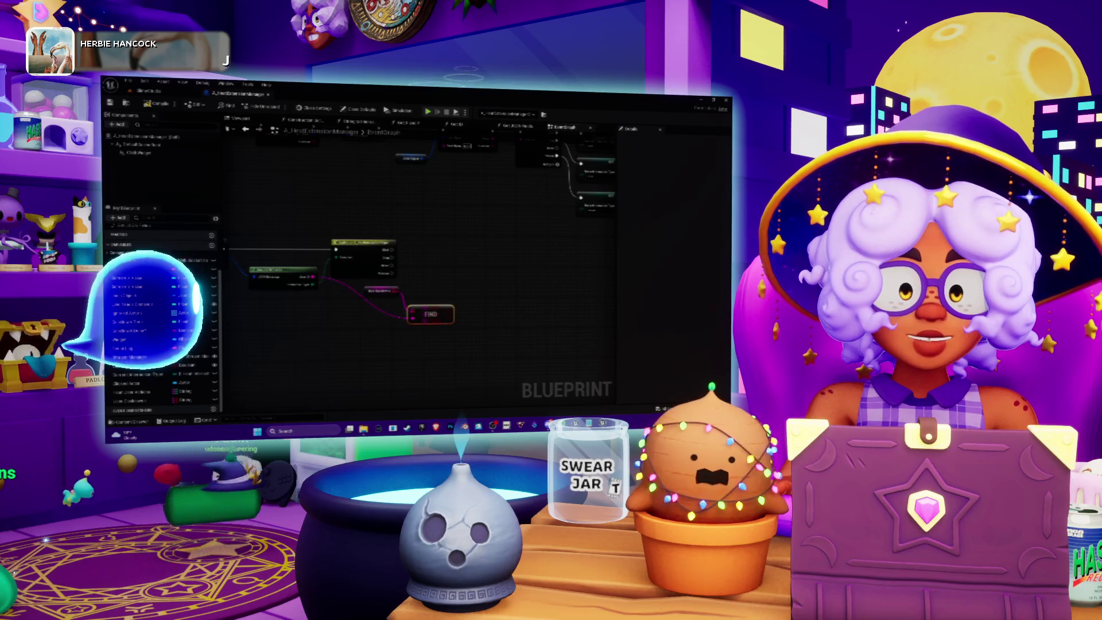
click(450, 428)
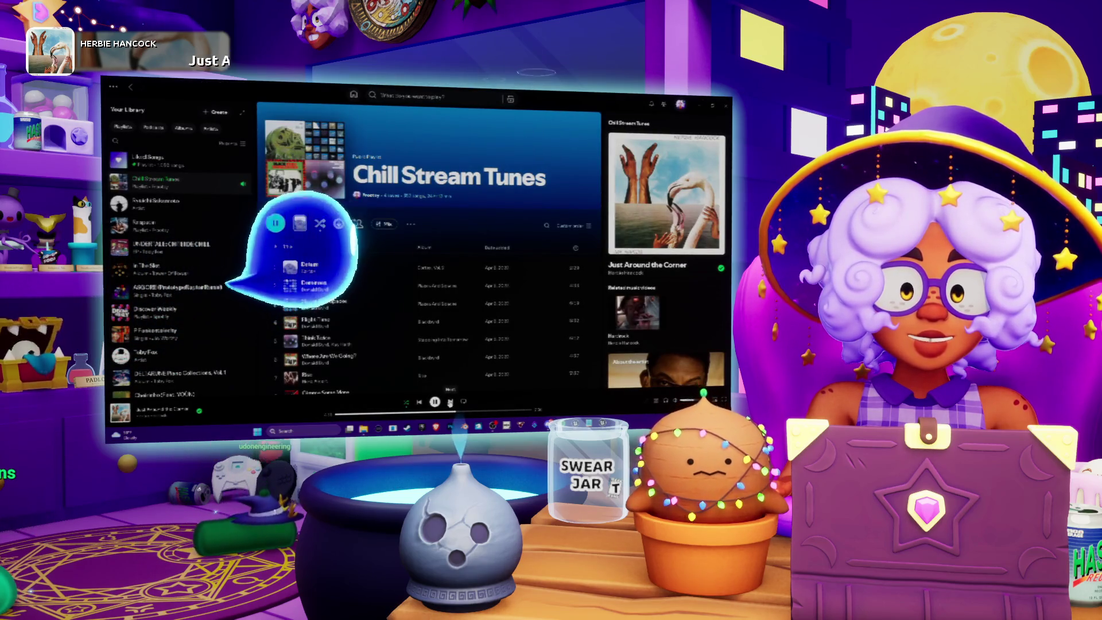
click(450, 402)
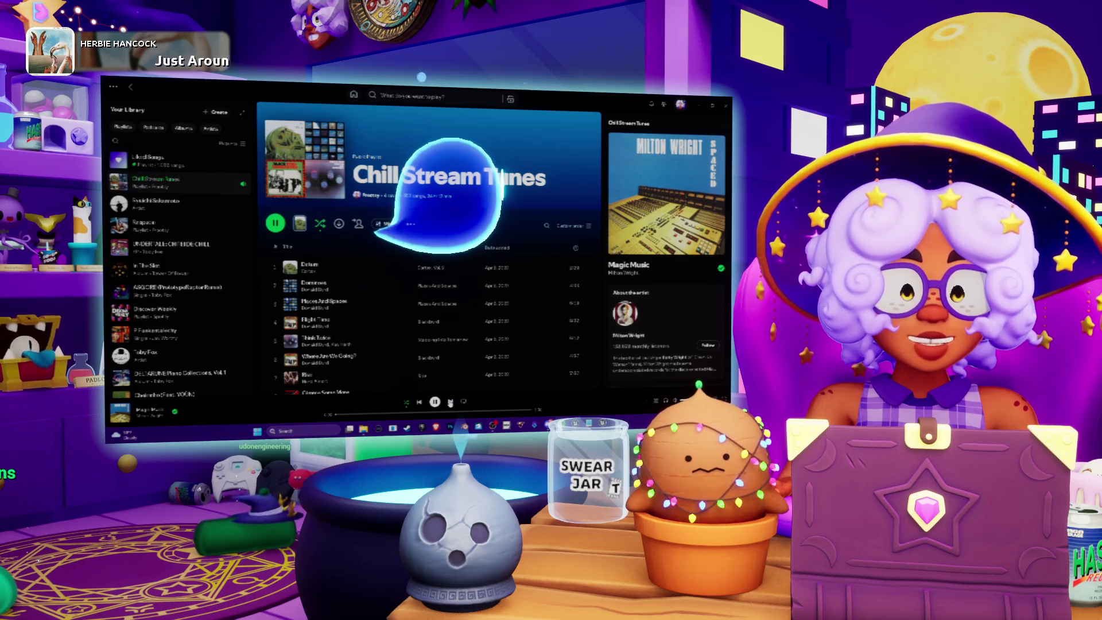
key(alt+Tab)
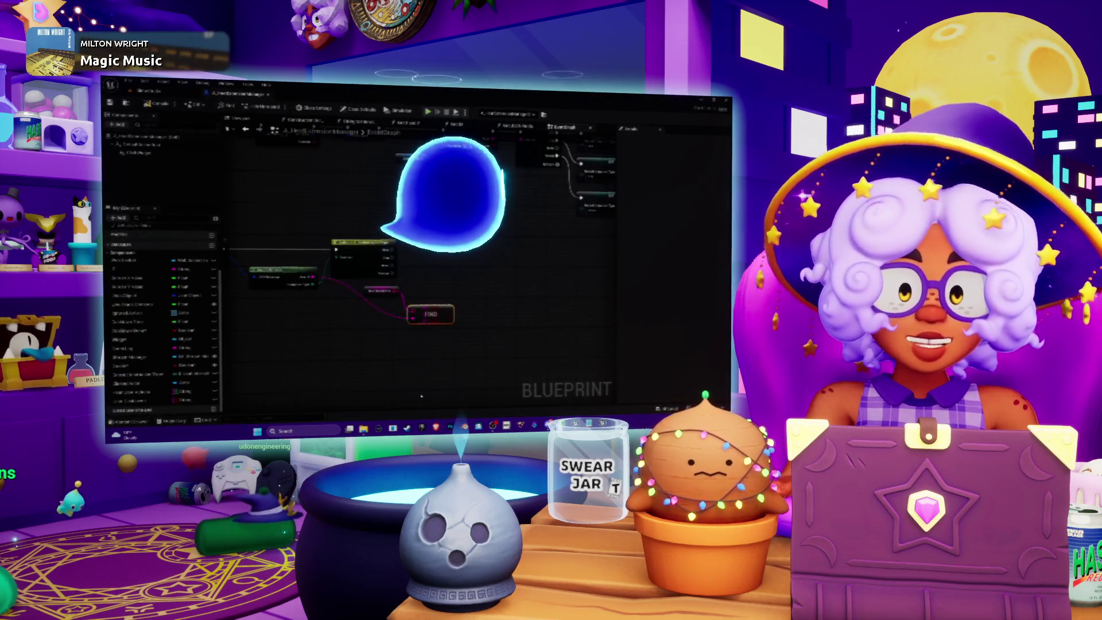
Place a Use Cooldowns getter and drag a connection off its pin to list Boolean actions
scroll(522, 252, up, 2)
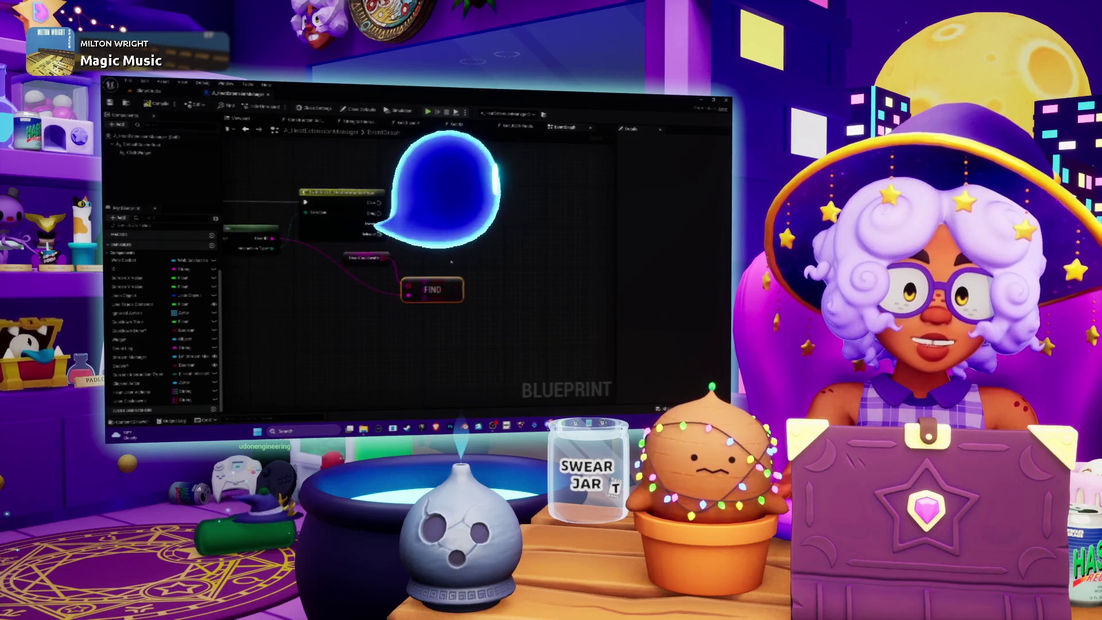
drag(393, 271, 394, 271)
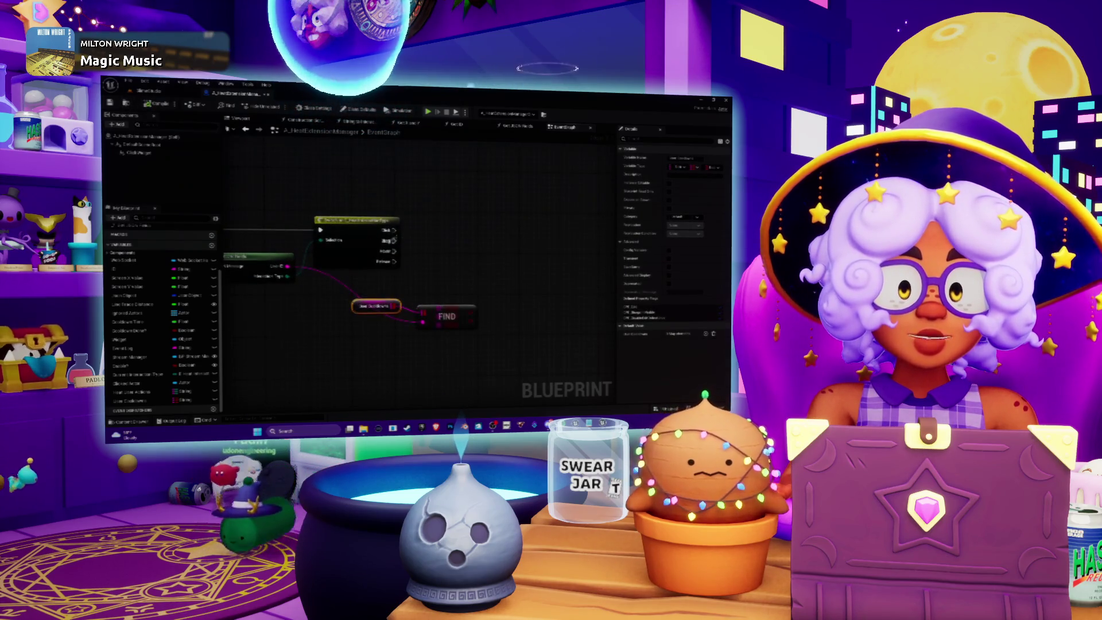
mouse_move(395, 241)
mouse_down()
mouse_move(514, 249)
mouse_move(589, 239)
mouse_move(511, 253)
mouse_move(381, 244)
mouse_up()
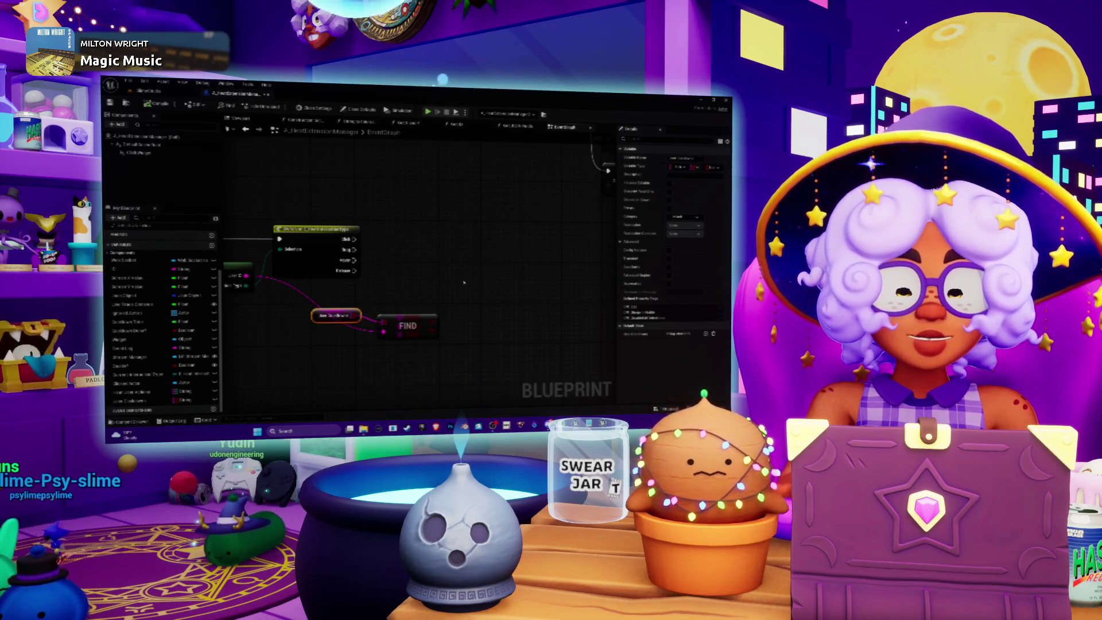
drag(446, 283, 430, 268)
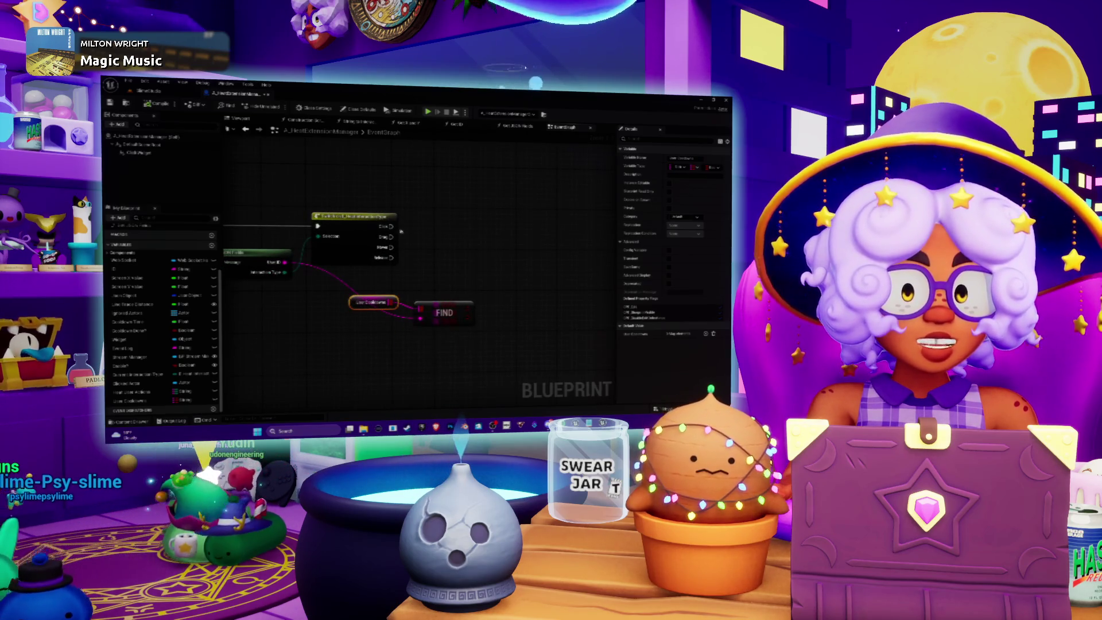
mouse_move(406, 263)
mouse_down()
mouse_move(430, 278)
mouse_move(428, 253)
mouse_up()
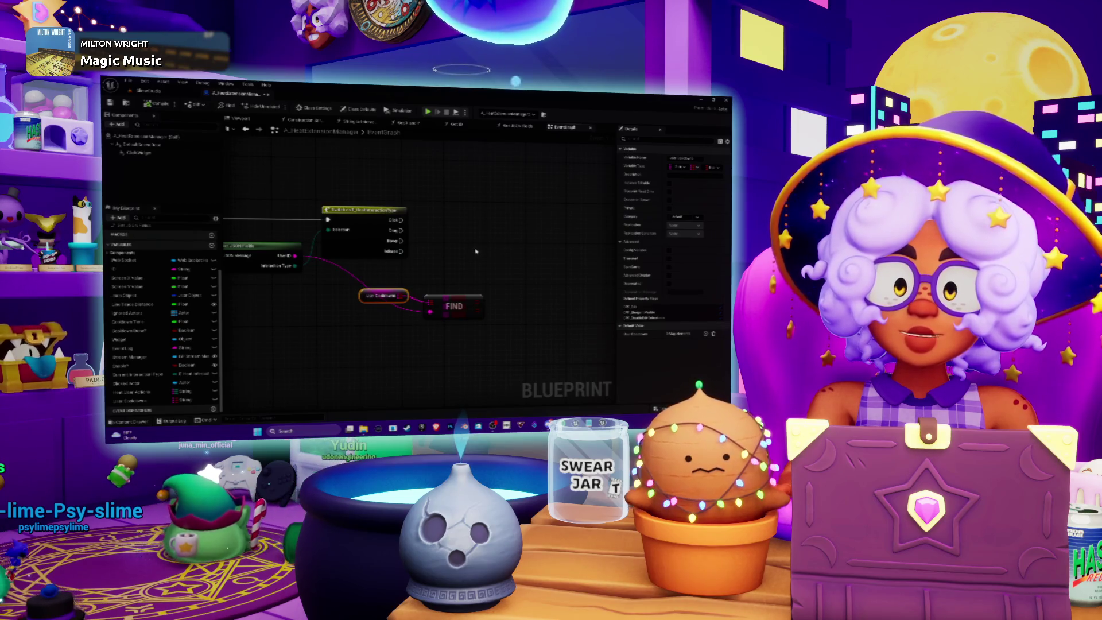
mouse_move(480, 292)
mouse_down()
mouse_move(439, 277)
mouse_move(492, 262)
mouse_up()
mouse_move(421, 275)
mouse_down()
mouse_move(396, 270)
mouse_move(467, 290)
mouse_move(465, 299)
mouse_move(488, 287)
mouse_up()
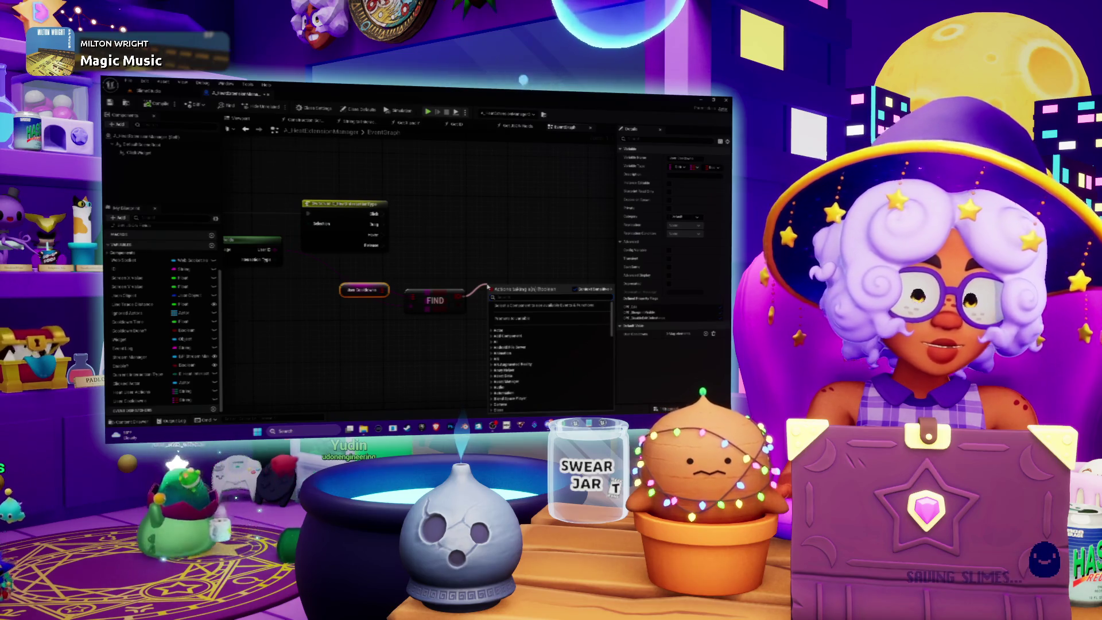
Create a Branch node whose Condition input is wired from the FIND node's result
click(488, 280)
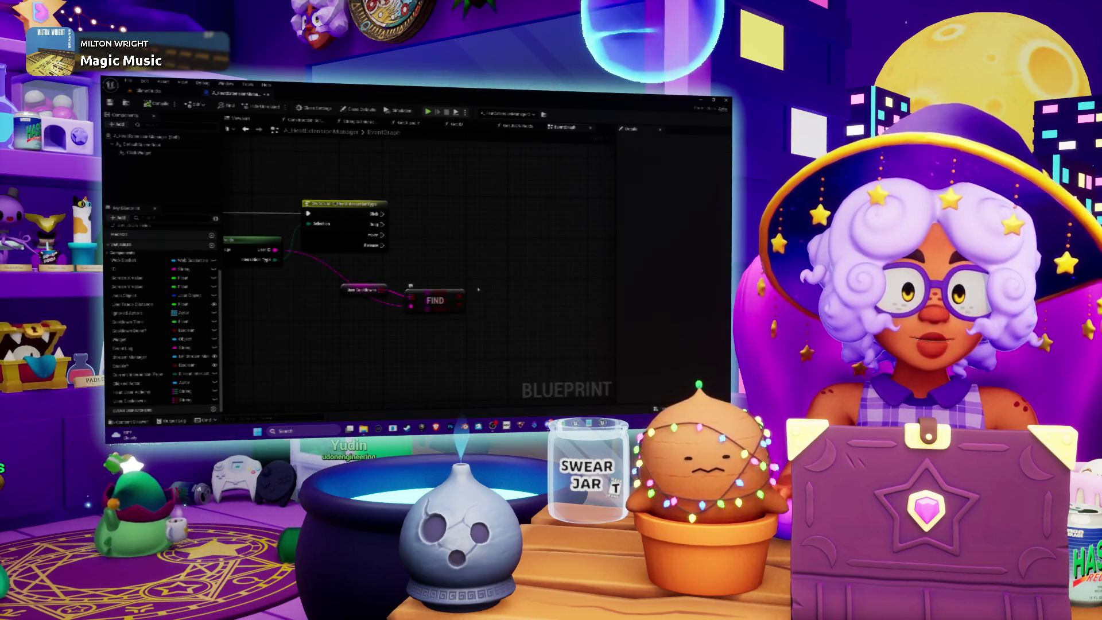
drag(464, 295, 492, 276)
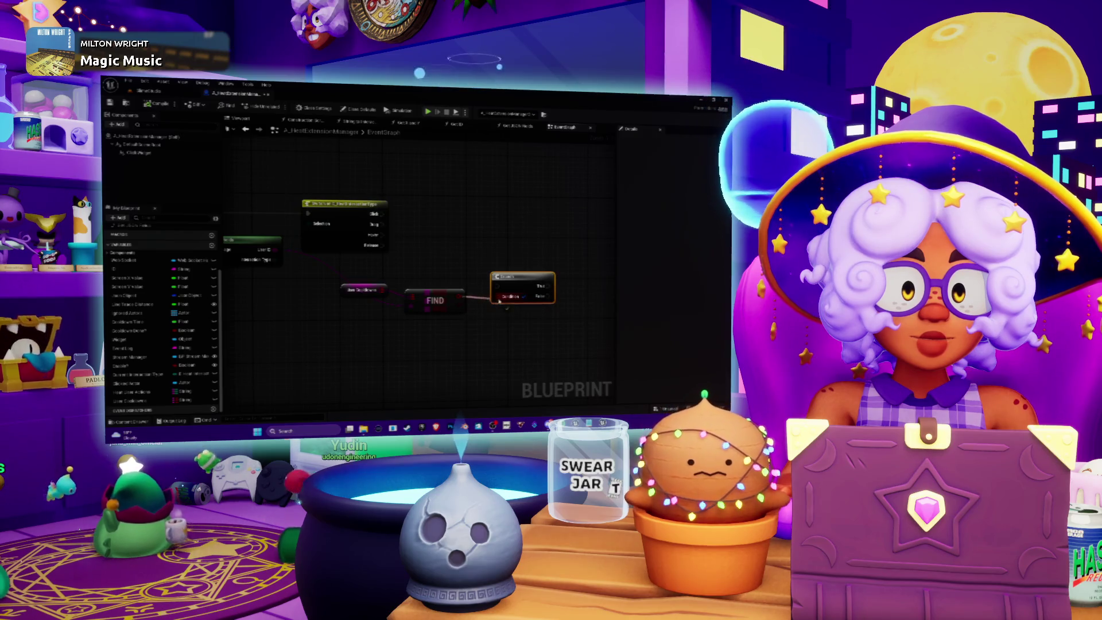
scroll(451, 238, down, 1)
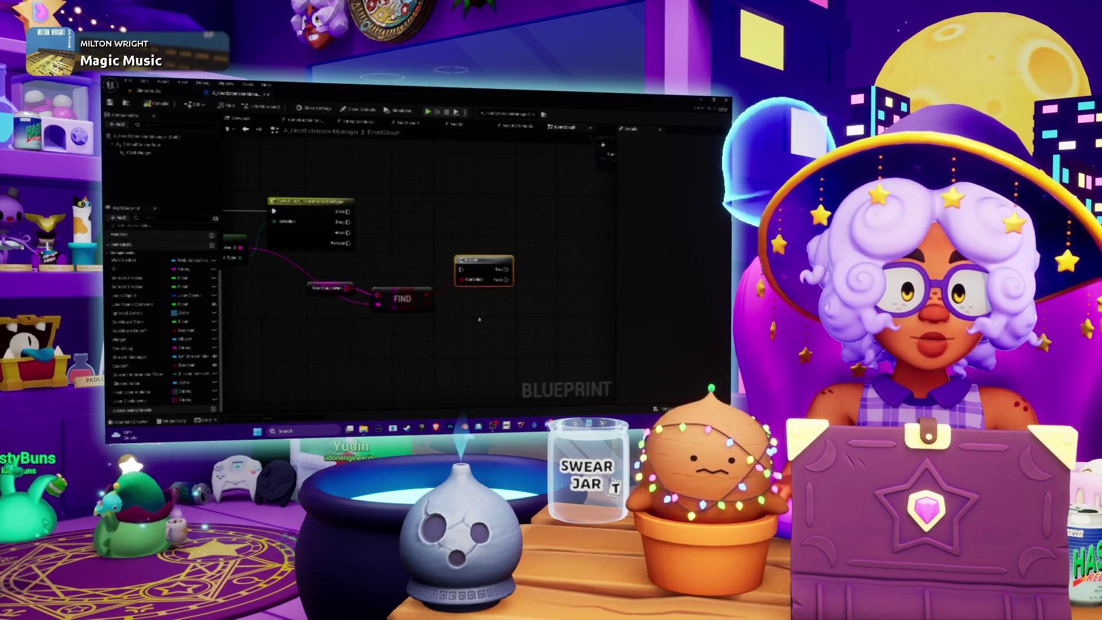
drag(480, 320, 452, 299)
drag(383, 289, 360, 298)
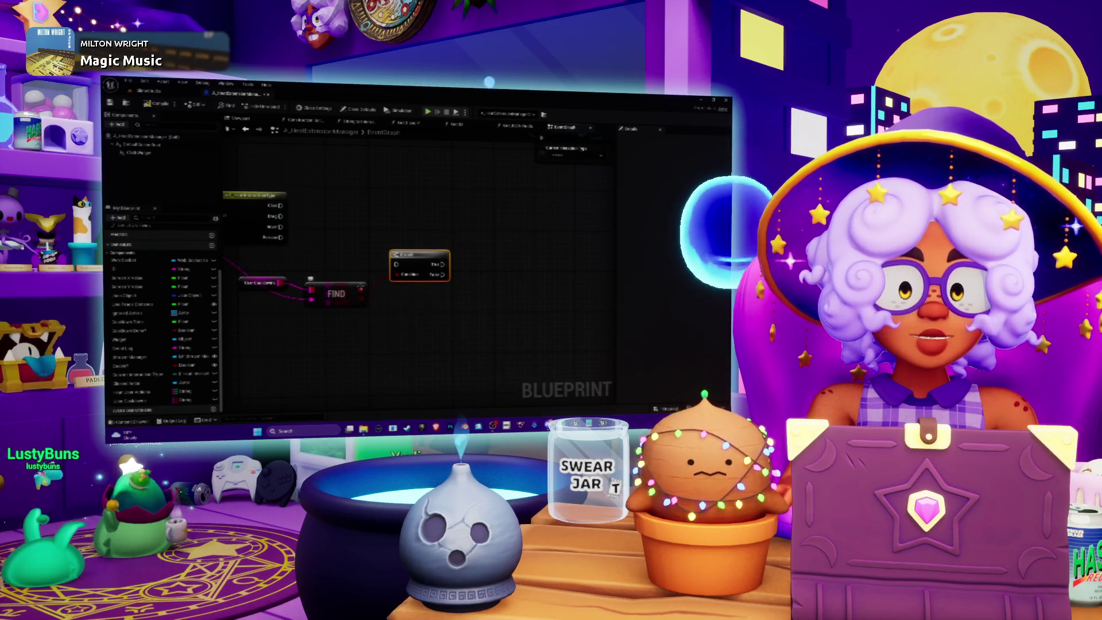
drag(399, 309, 360, 325)
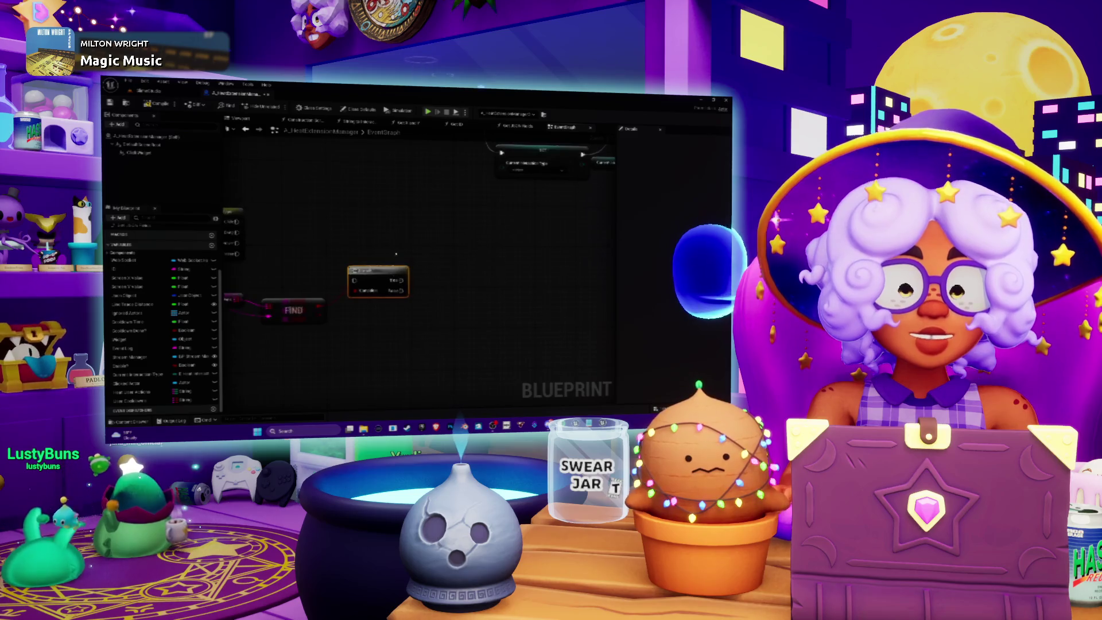
mouse_move(396, 254)
mouse_down()
mouse_move(436, 287)
mouse_move(398, 317)
mouse_up()
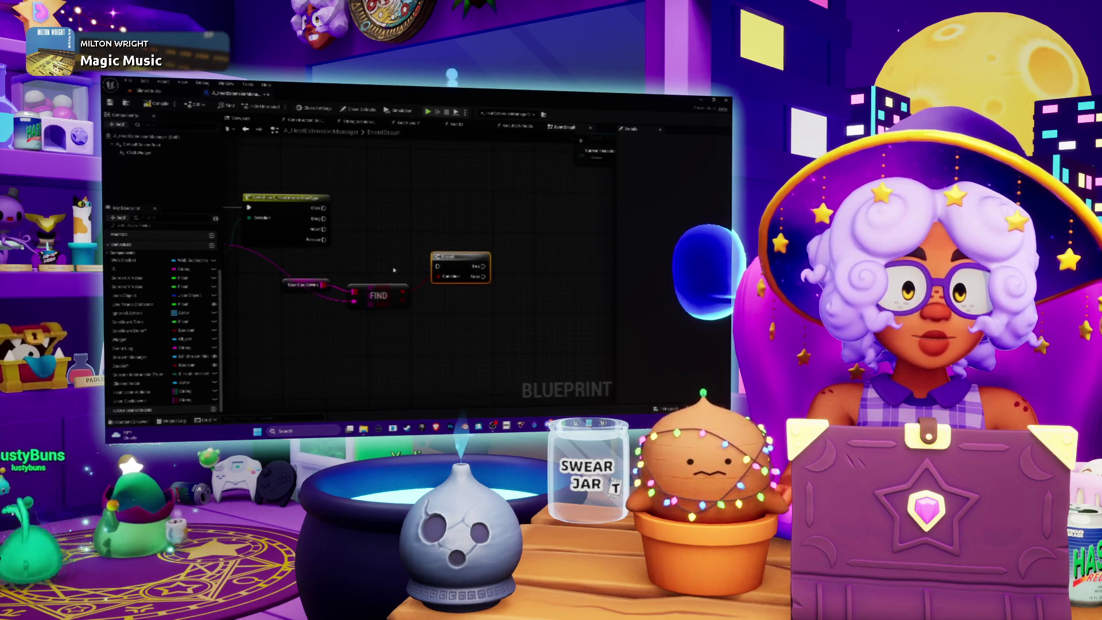
mouse_move(503, 289)
mouse_down()
mouse_move(449, 294)
mouse_move(428, 331)
mouse_up()
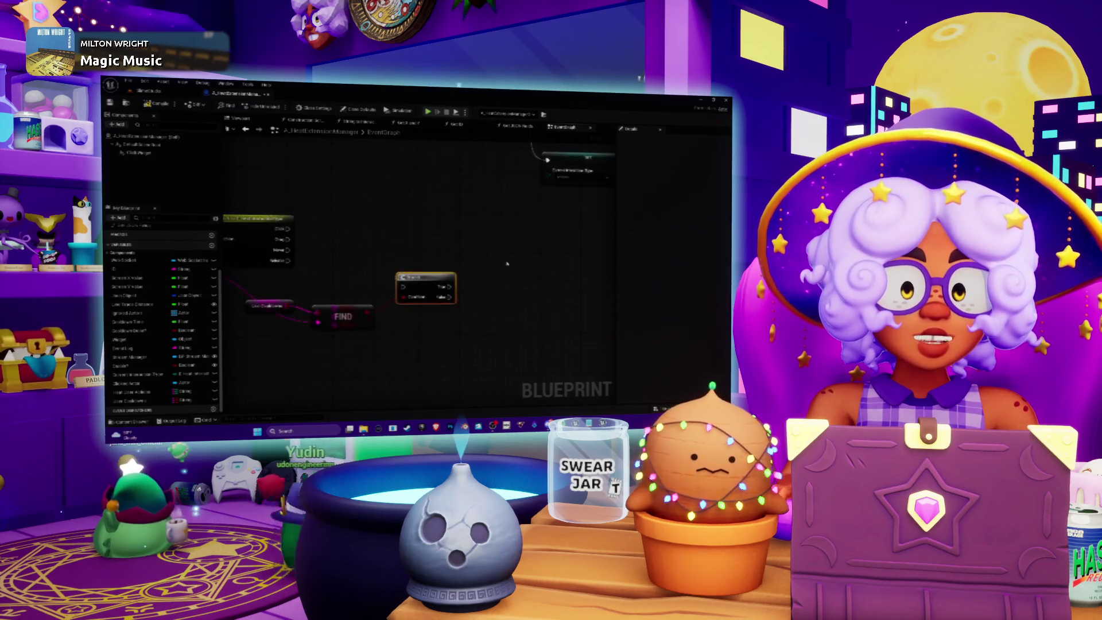
drag(507, 263, 476, 250)
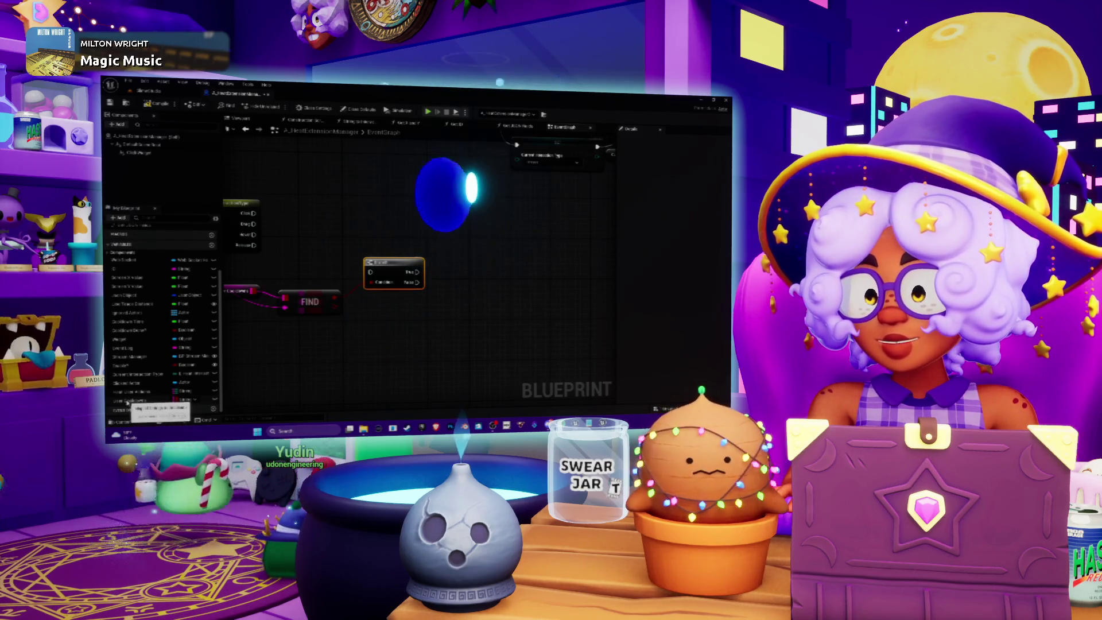
Place a User Cooldowns getter and wire the Switch's first output into the Branch's execution input
click(127, 401)
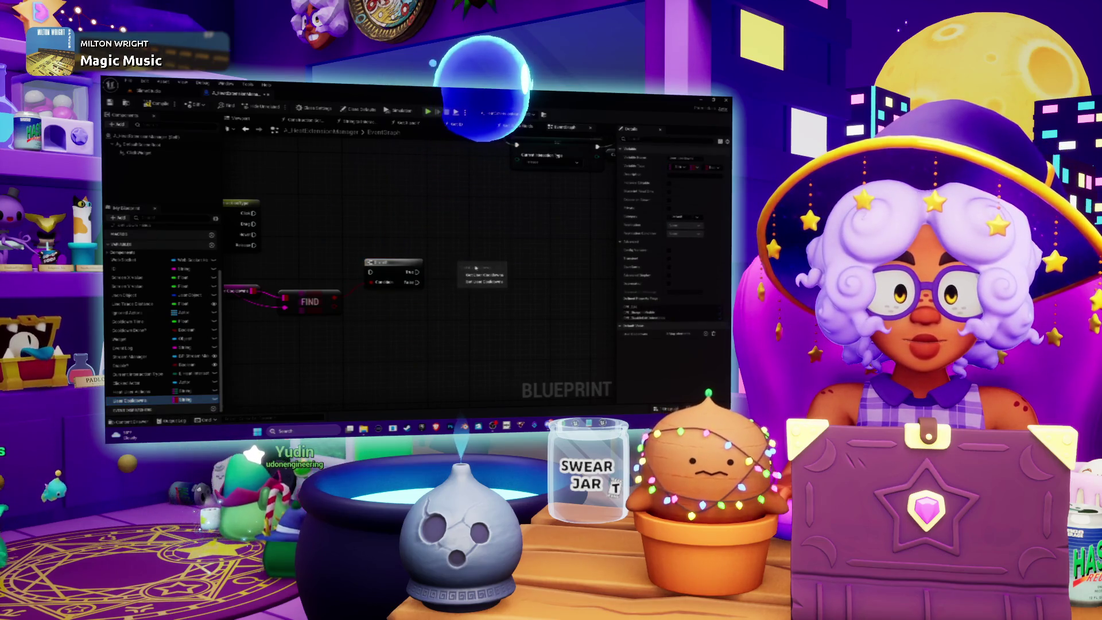
click(474, 275)
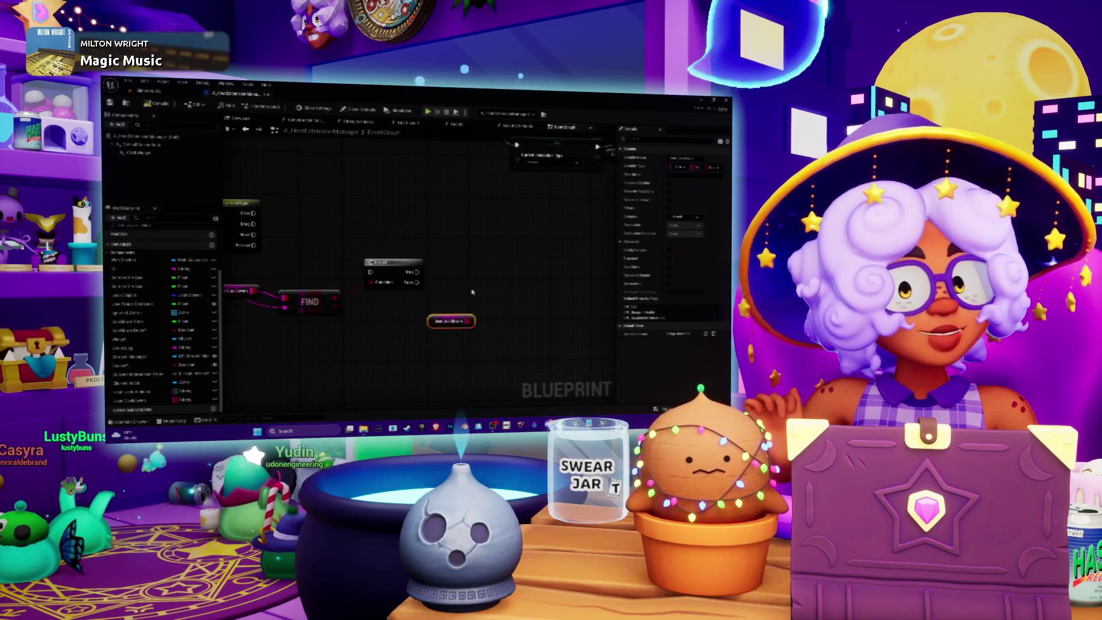
mouse_move(477, 283)
mouse_down()
mouse_move(516, 279)
mouse_move(492, 279)
mouse_up()
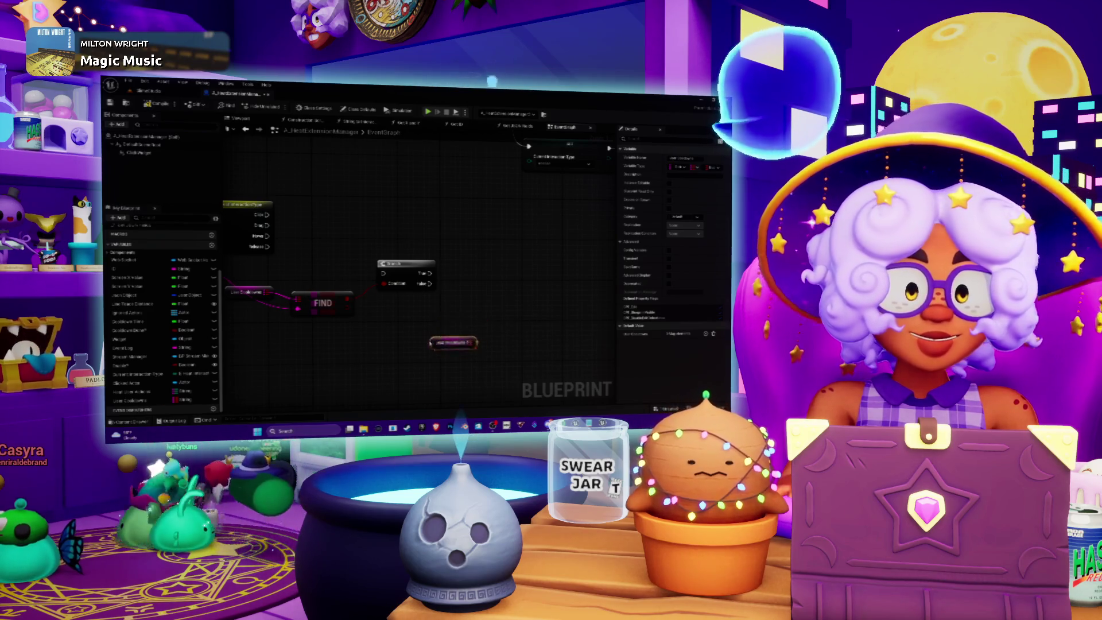
mouse_move(445, 311)
mouse_down()
mouse_move(468, 319)
mouse_move(520, 299)
mouse_up()
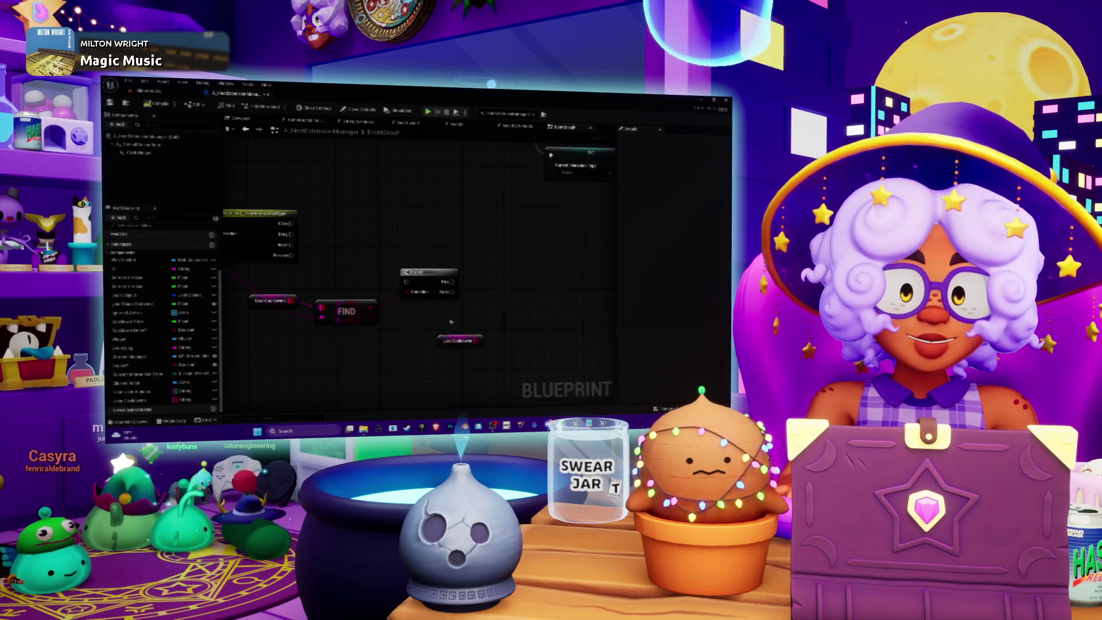
drag(339, 250, 425, 262)
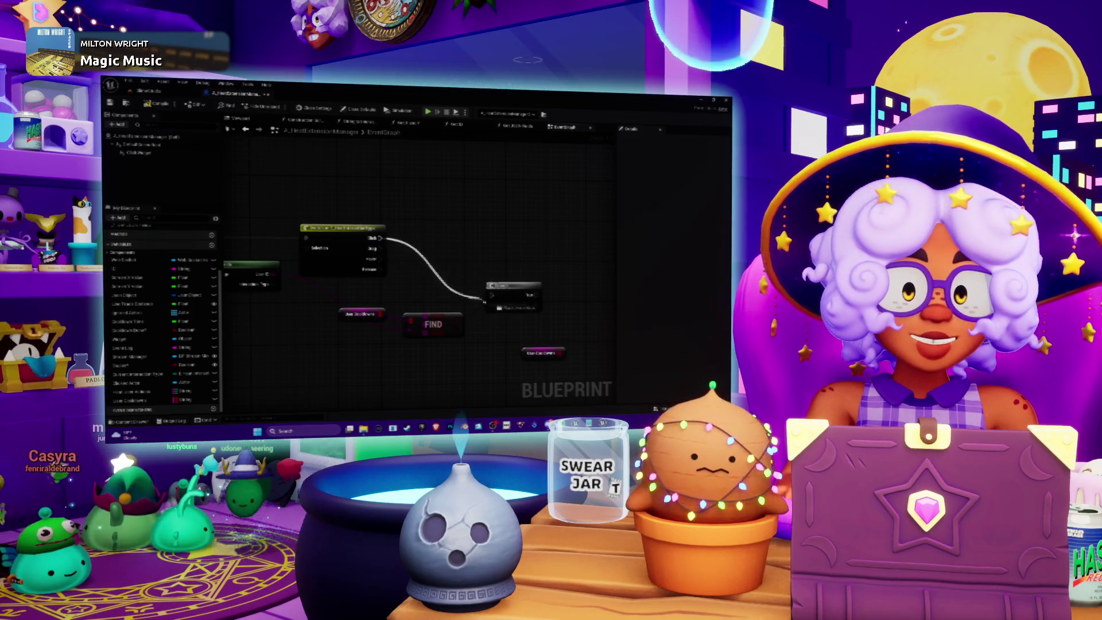
Drag from the cooldowns map and create a map node by searching 'find'
drag(494, 297, 428, 277)
drag(501, 334, 525, 323)
text(find)
key(Return)
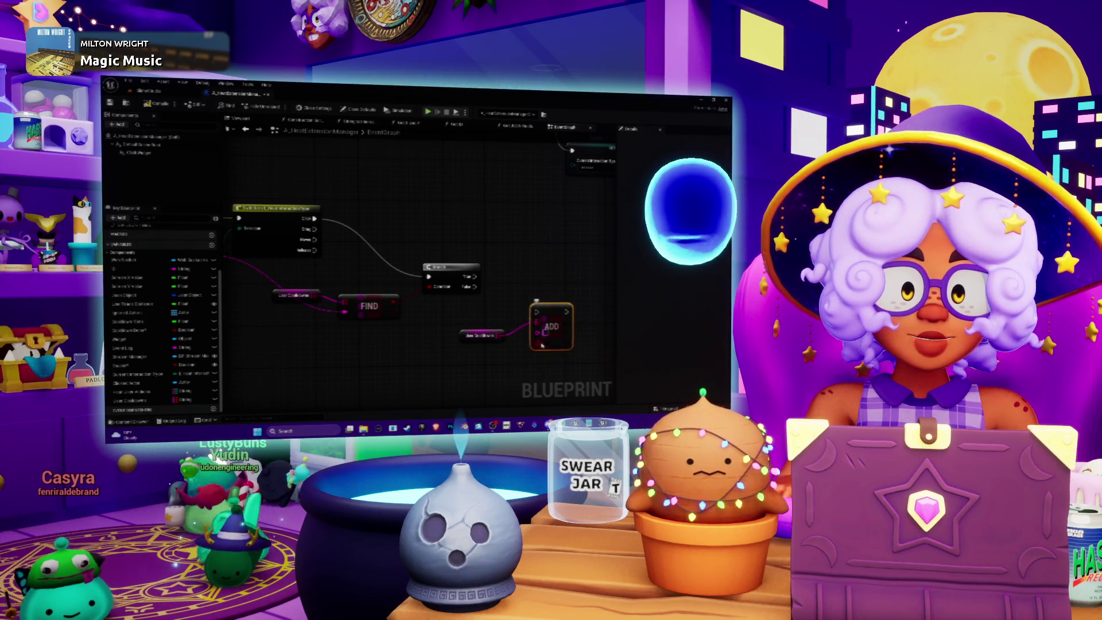
drag(545, 347, 531, 338)
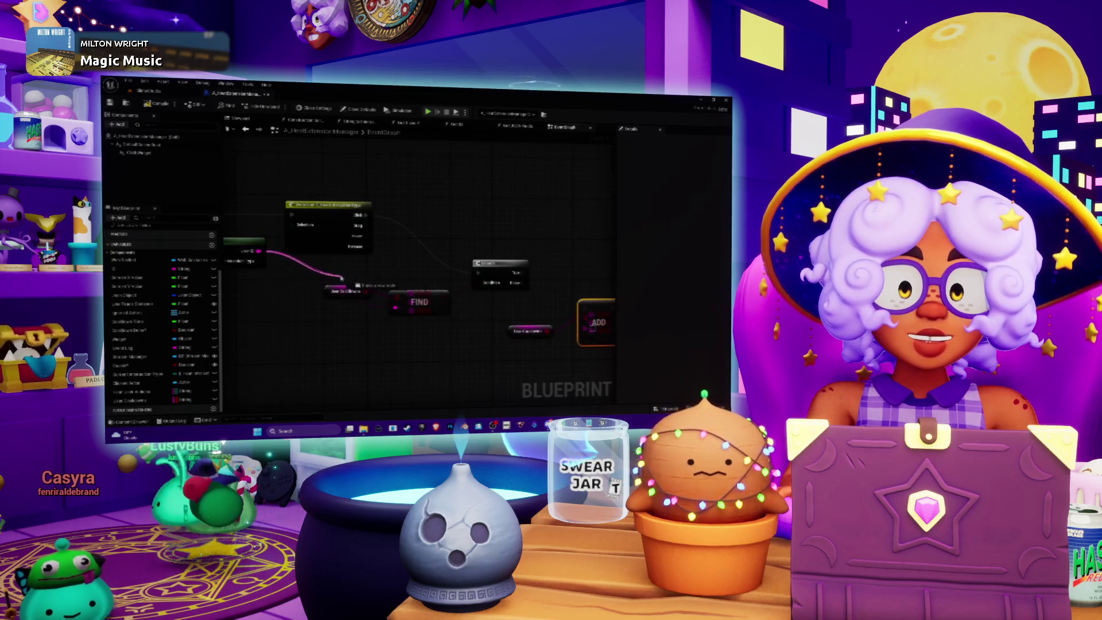
drag(342, 279, 342, 279)
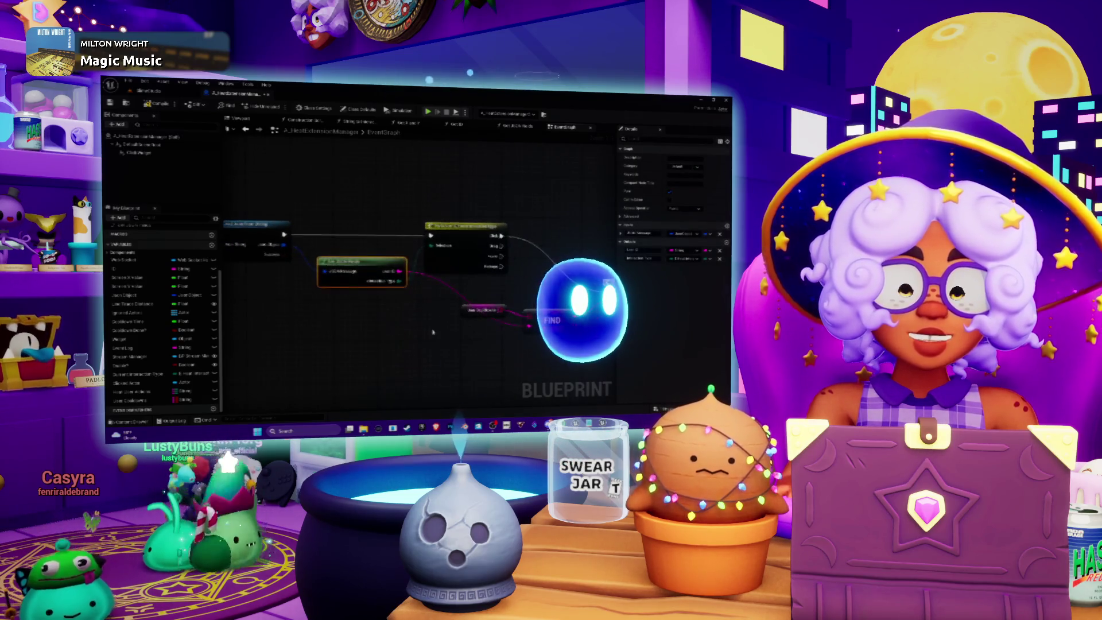
Connect the Get JSON Fields output to the ADD node's input and check the wiring
drag(383, 317, 455, 350)
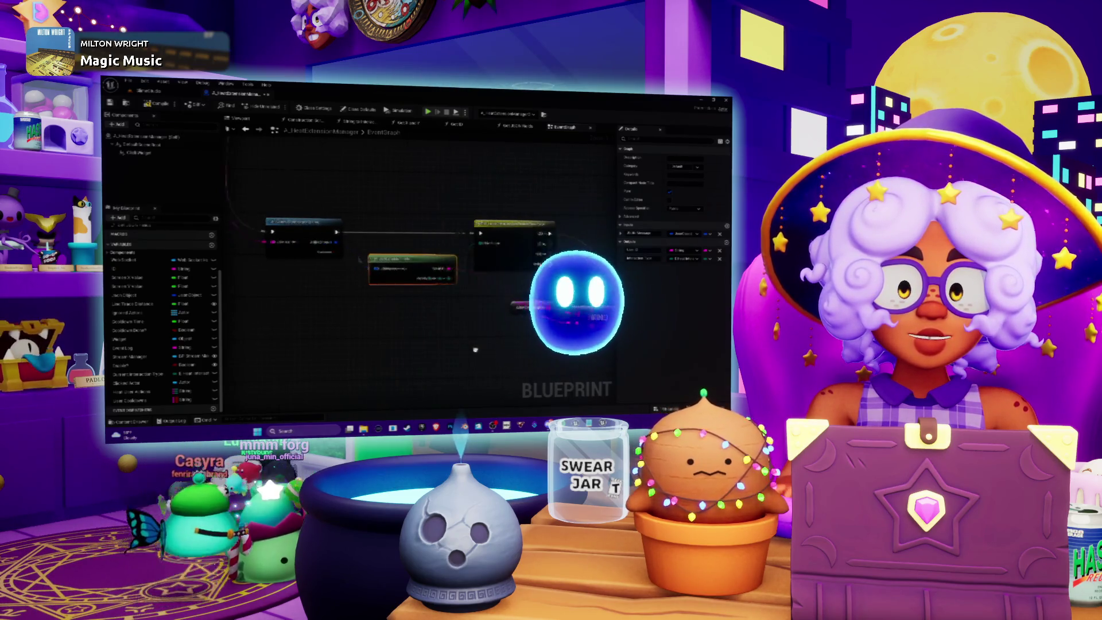
drag(491, 205, 289, 305)
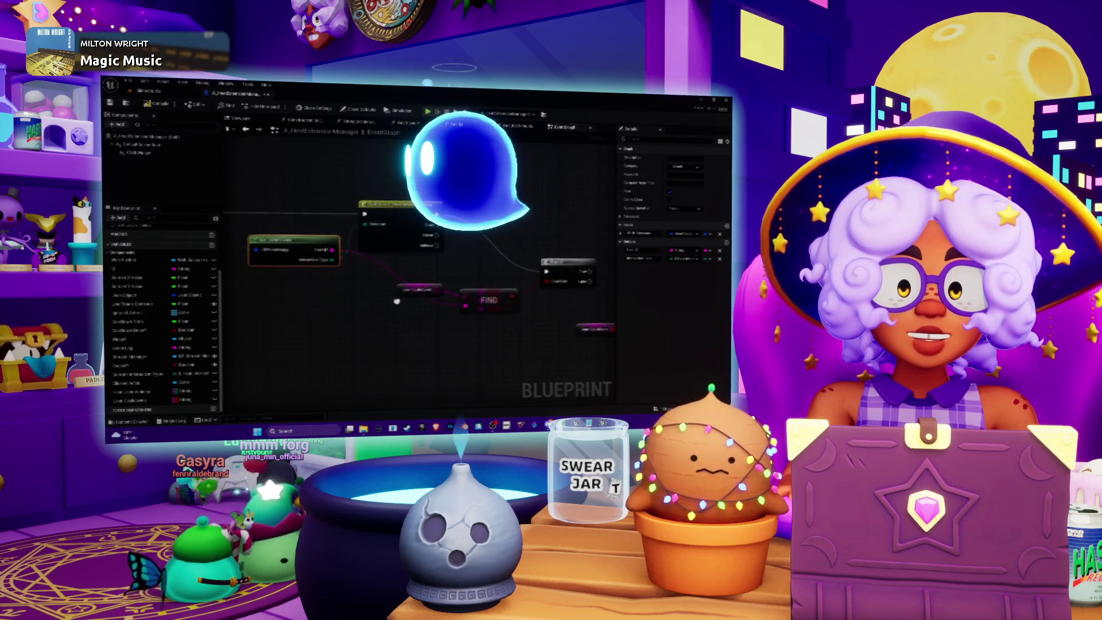
drag(431, 305, 282, 298)
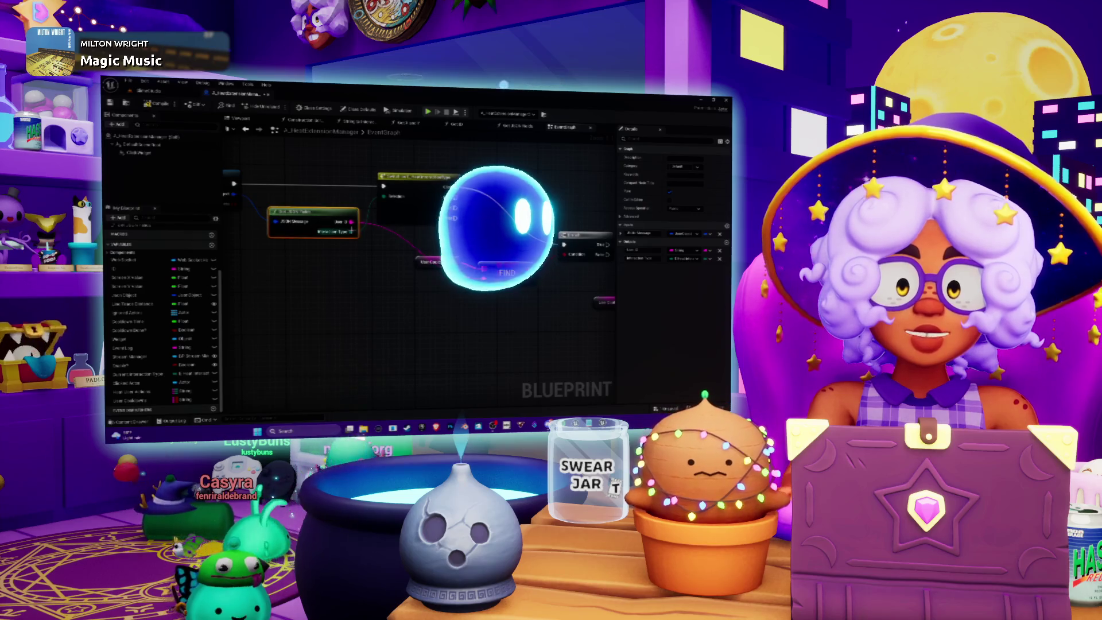
drag(325, 217, 301, 213)
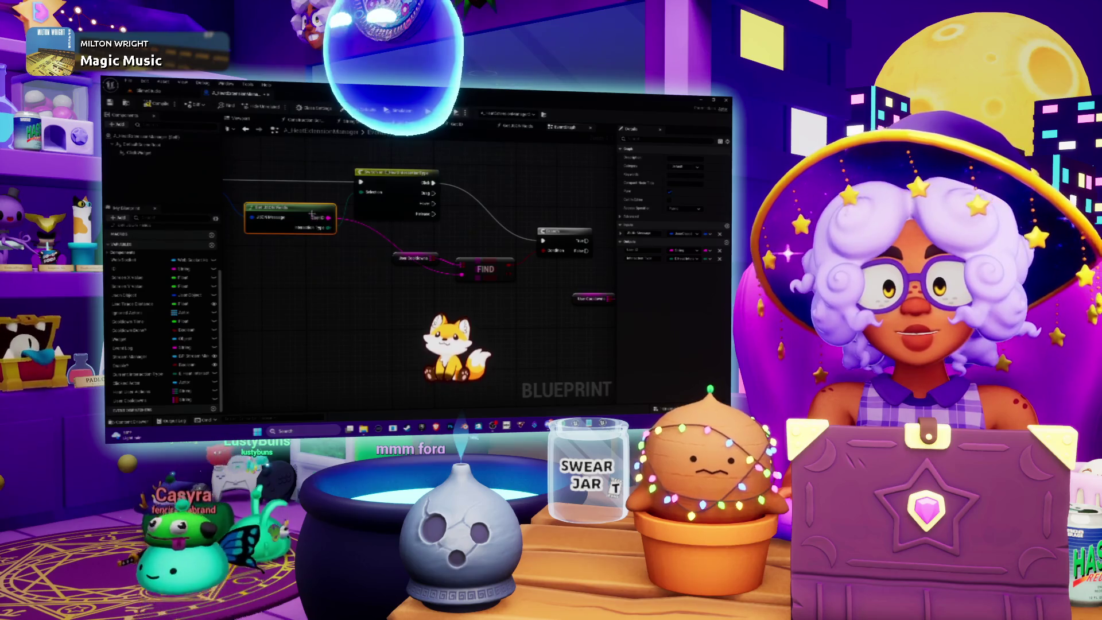
mouse_move(378, 238)
mouse_down()
mouse_move(534, 270)
mouse_move(561, 298)
mouse_up()
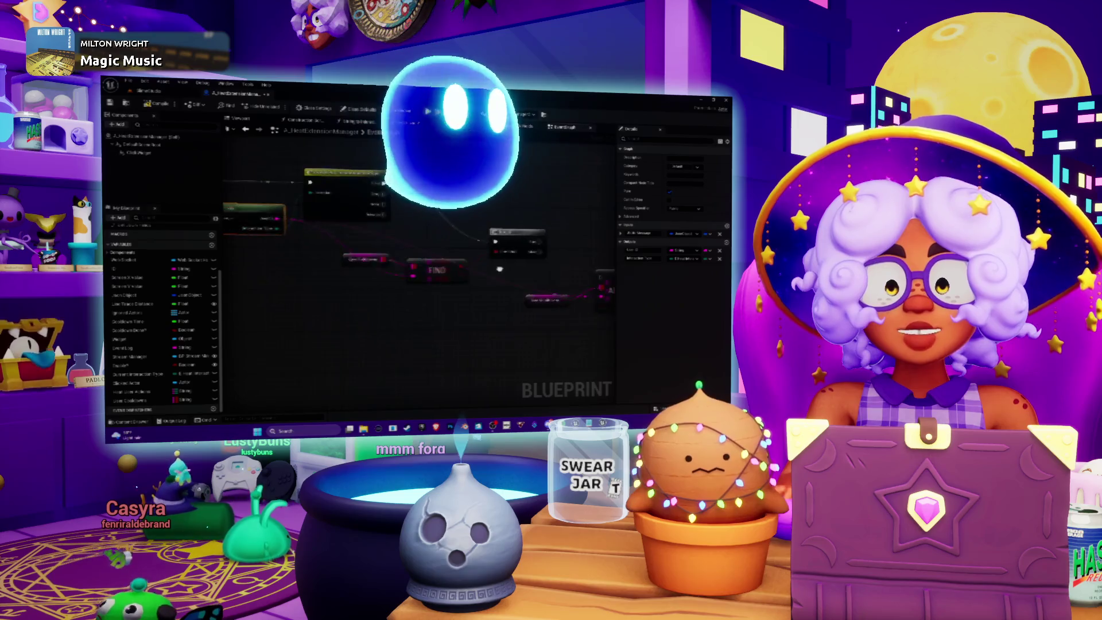
drag(269, 260, 407, 272)
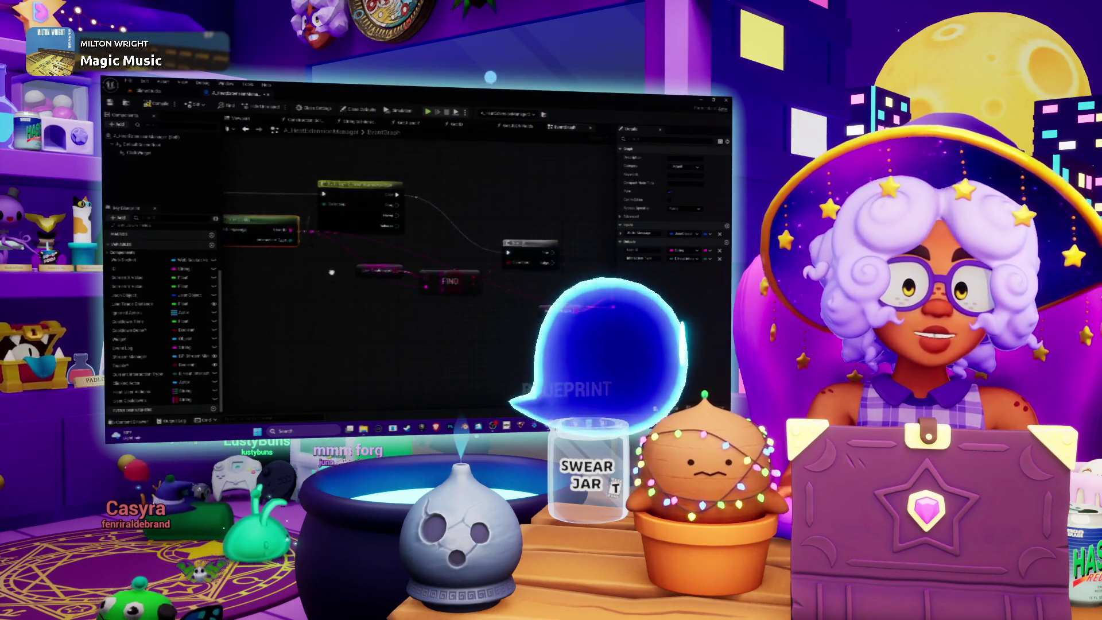
mouse_move(649, 341)
mouse_down()
mouse_move(460, 303)
mouse_move(513, 279)
mouse_up()
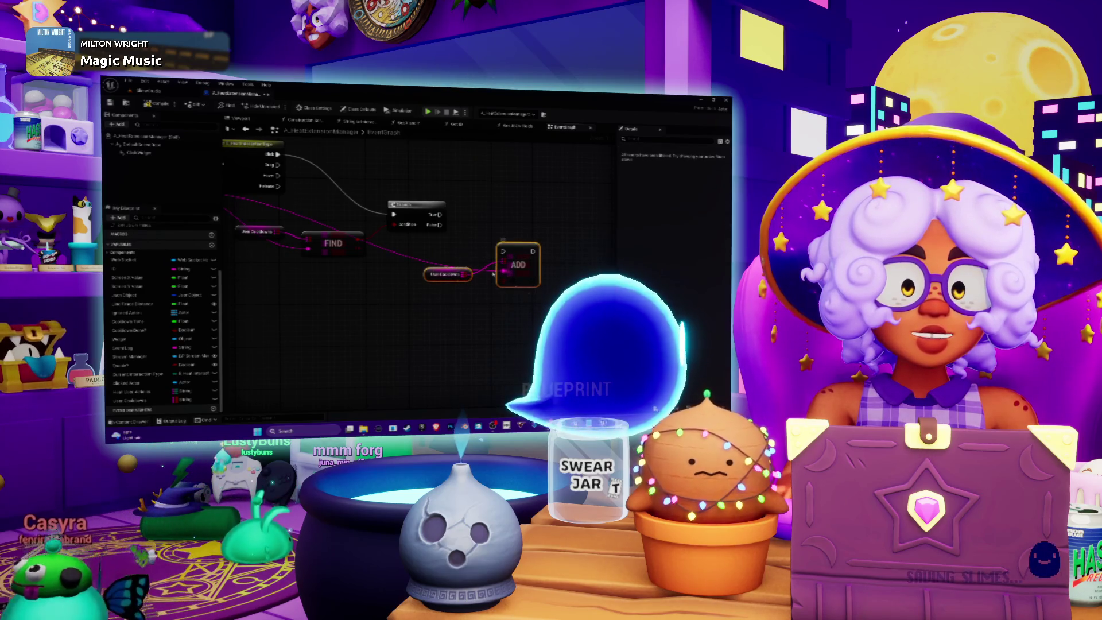
drag(399, 268, 626, 314)
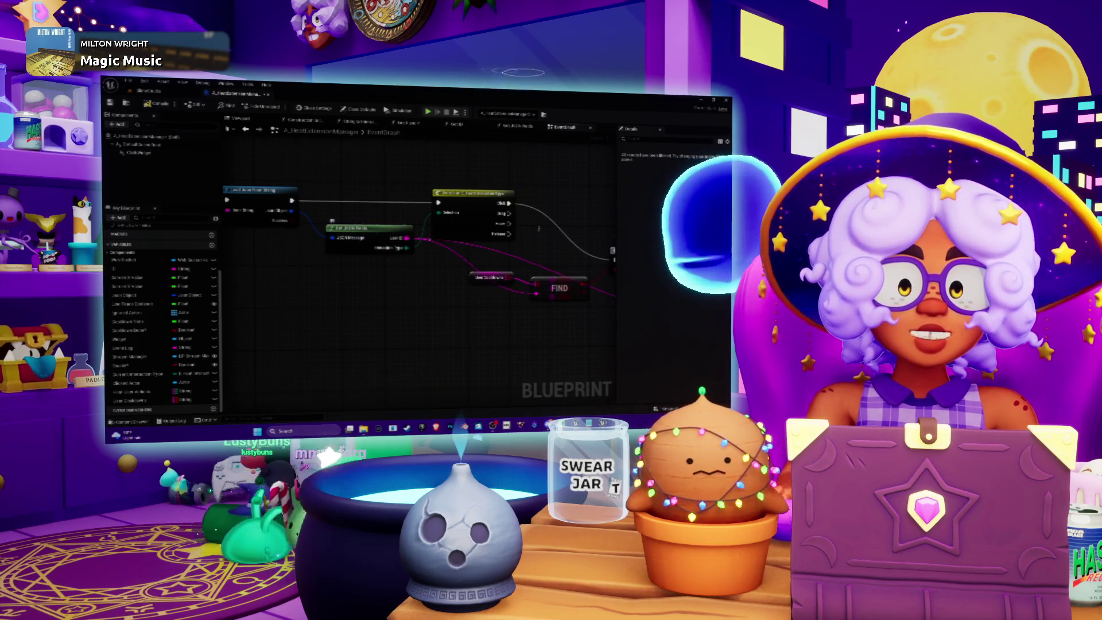
Create a variable named TEMP USERID and try plugging it into the Json pin
mouse_move(428, 256)
mouse_down()
mouse_move(488, 268)
mouse_move(273, 250)
mouse_up()
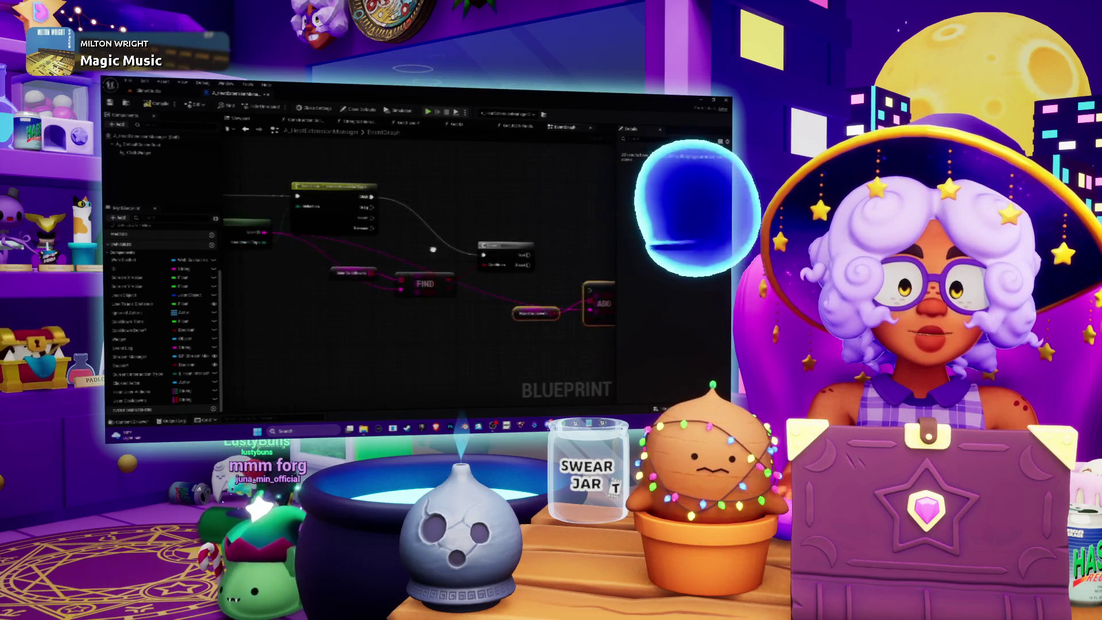
drag(402, 245, 395, 248)
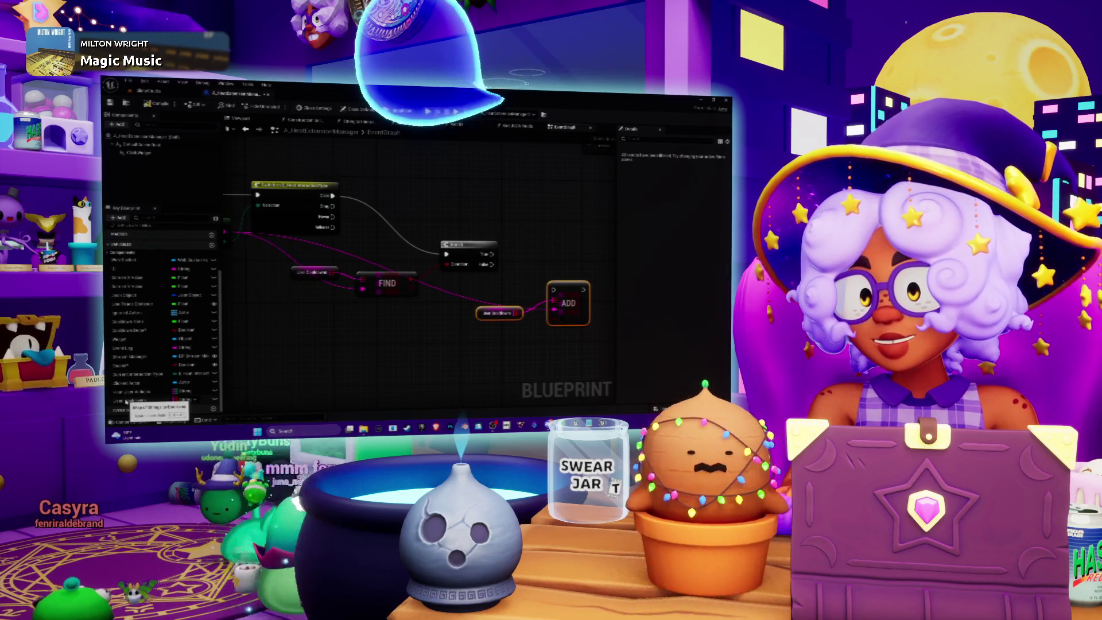
click(211, 245)
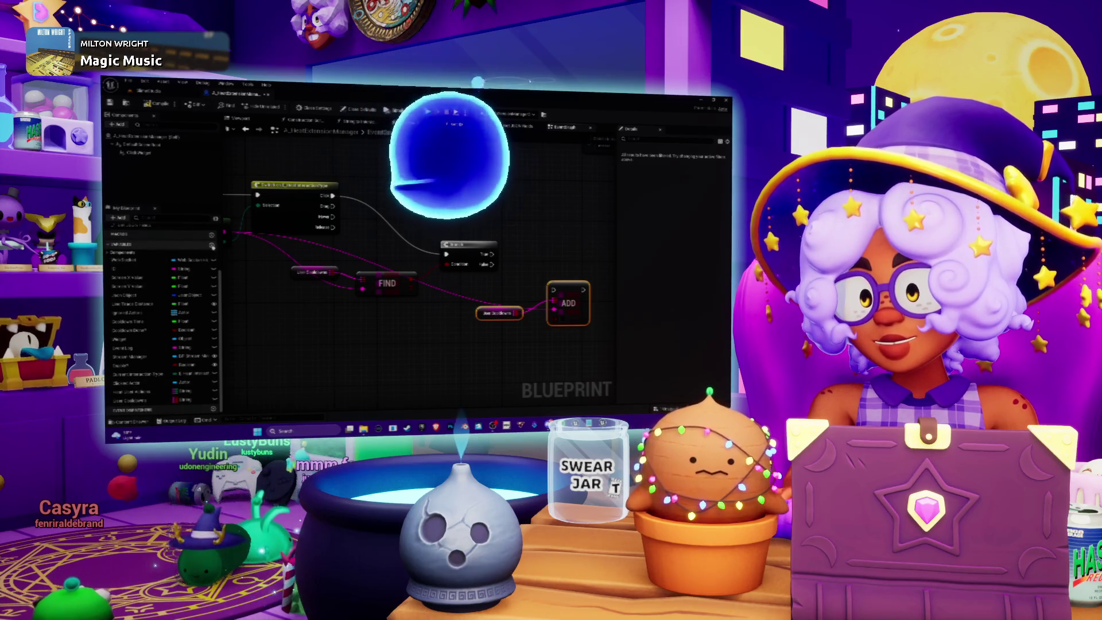
text(TEMP)
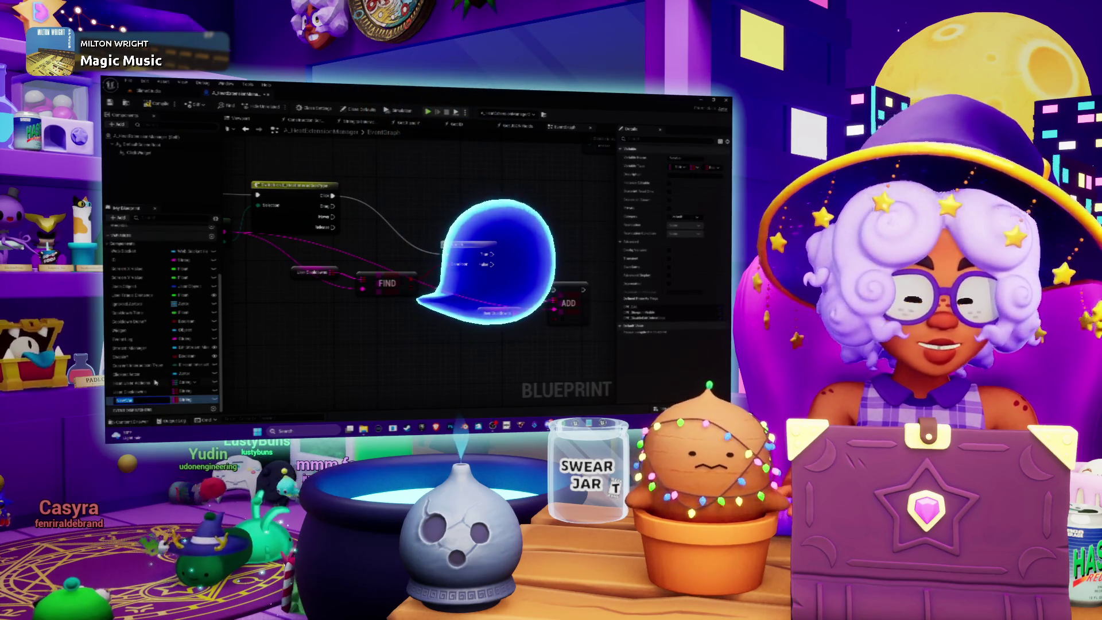
text( USERID)
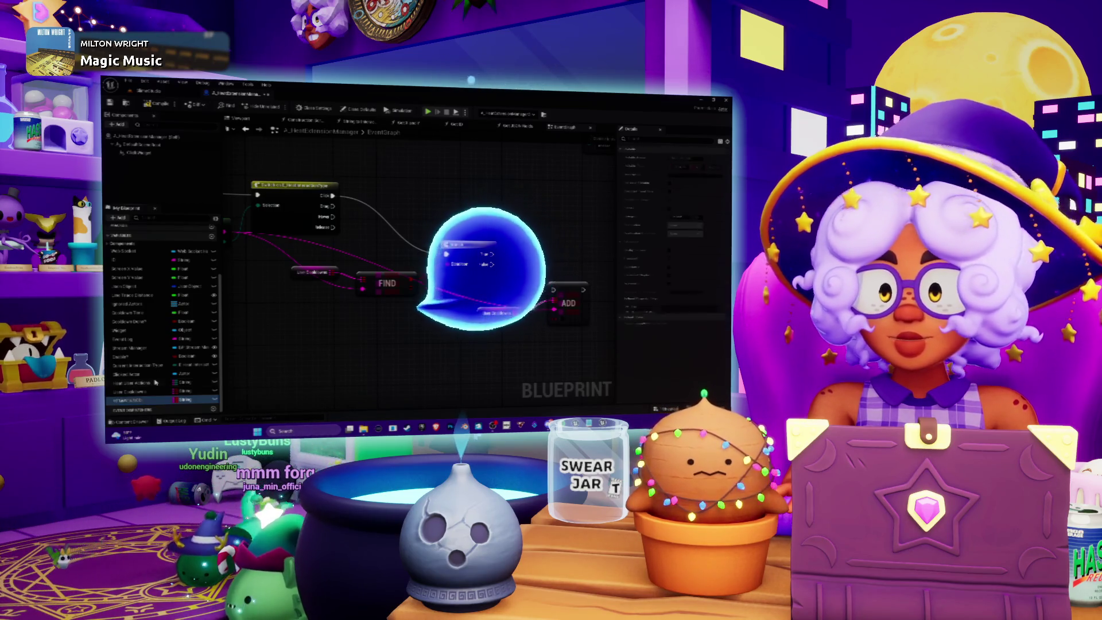
drag(321, 344, 425, 356)
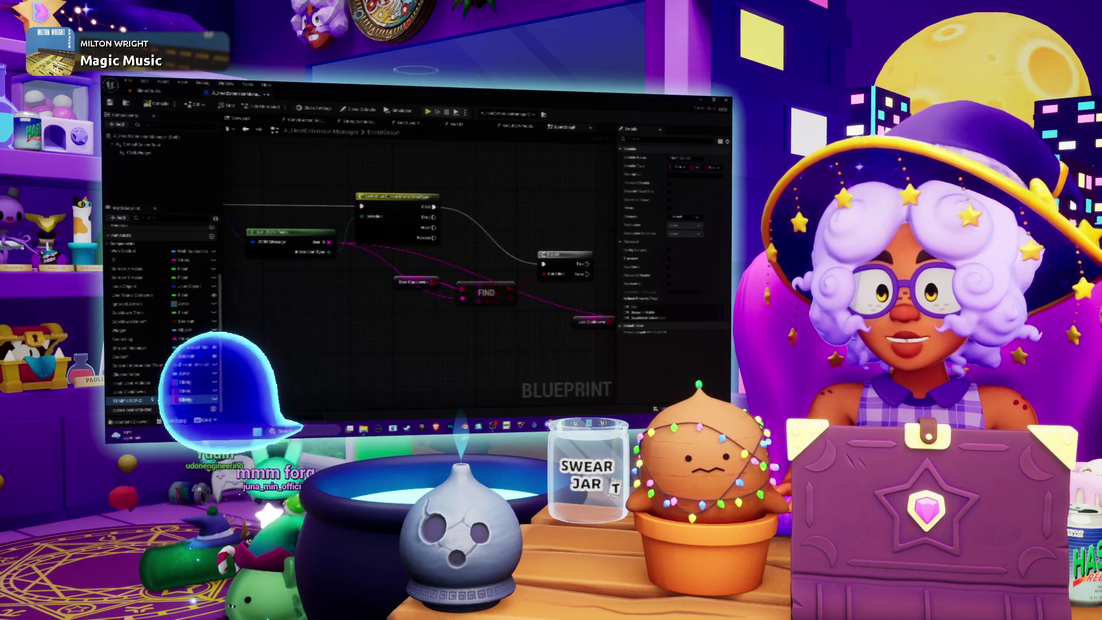
drag(338, 250, 328, 243)
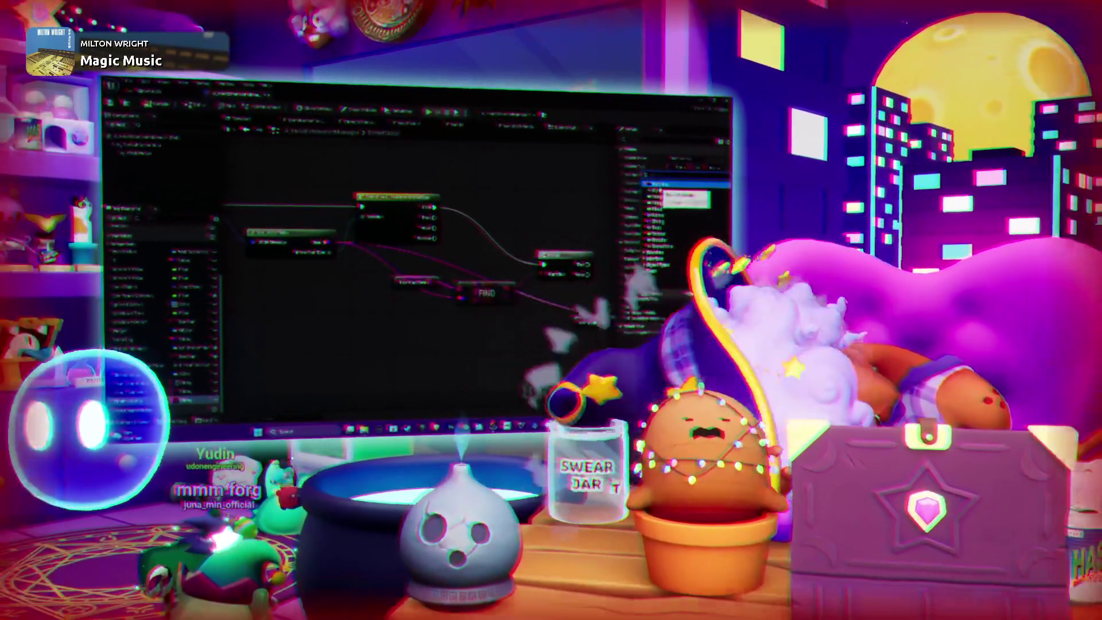
Change the TEMP USERID variable's type from the Variable Type list in Details
click(655, 174)
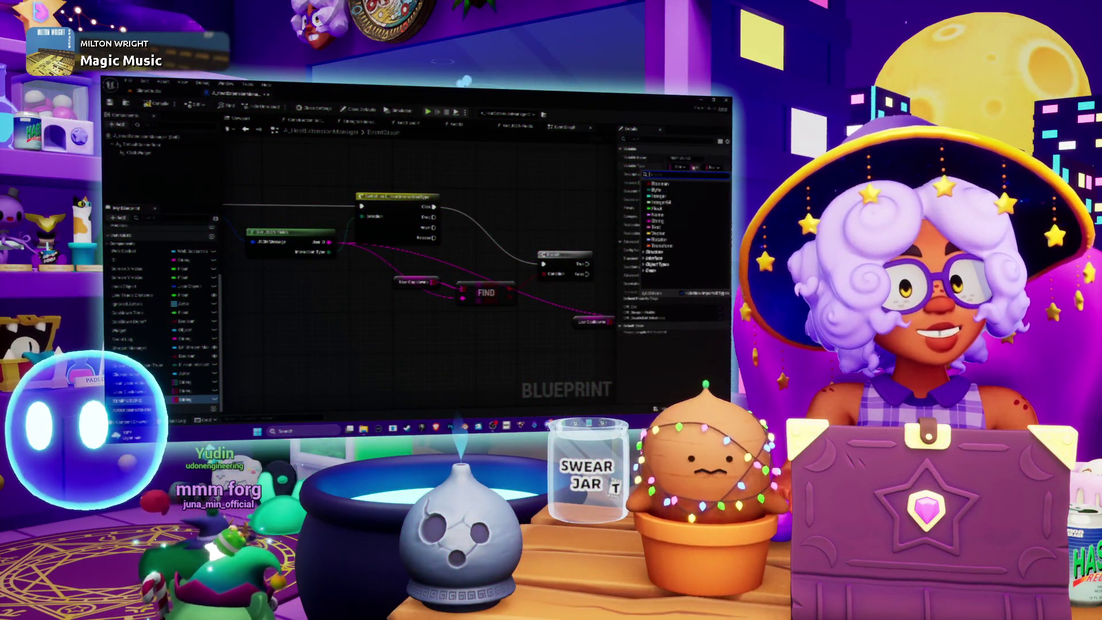
click(681, 181)
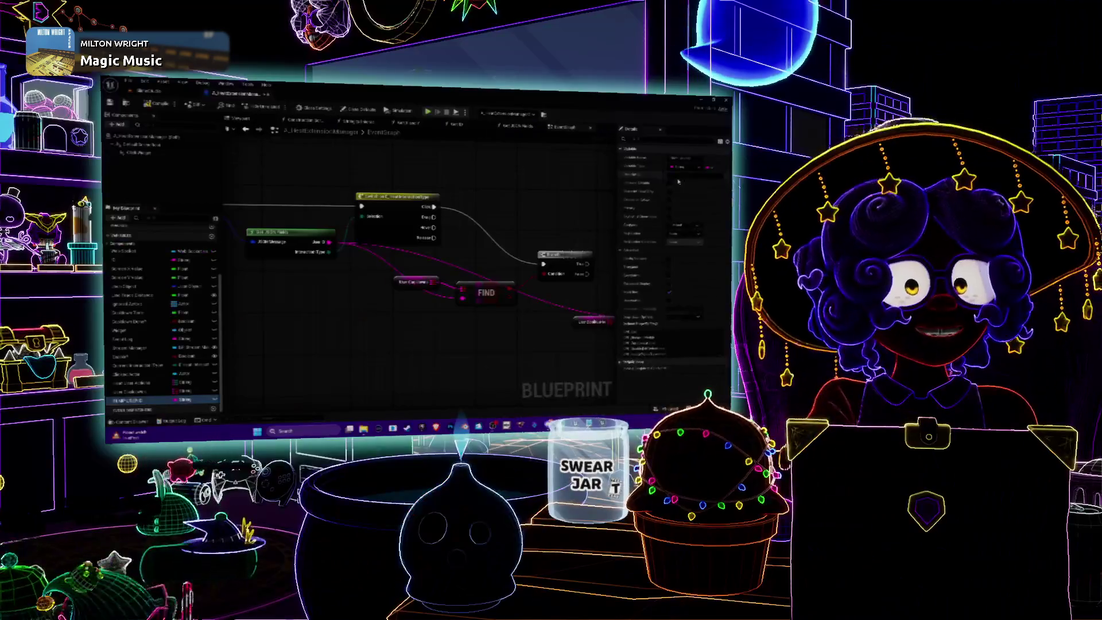
mouse_move(610, 234)
mouse_down()
mouse_move(529, 205)
mouse_move(542, 242)
mouse_up()
drag(441, 289, 454, 284)
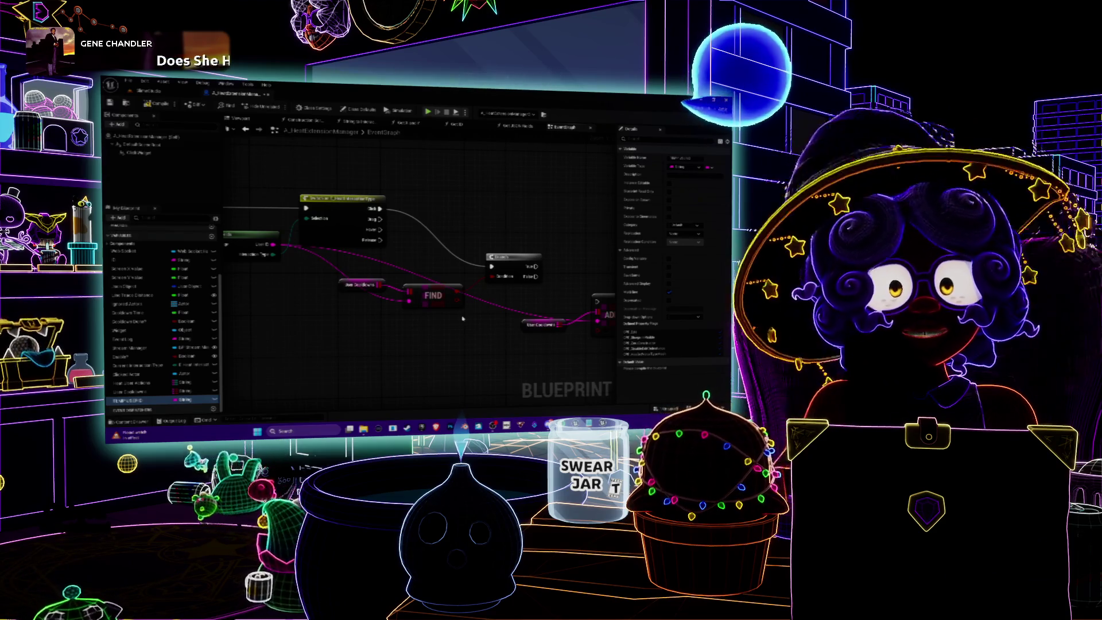
Move the ADD node up and left, and shift the Branch node further right
drag(463, 318, 421, 283)
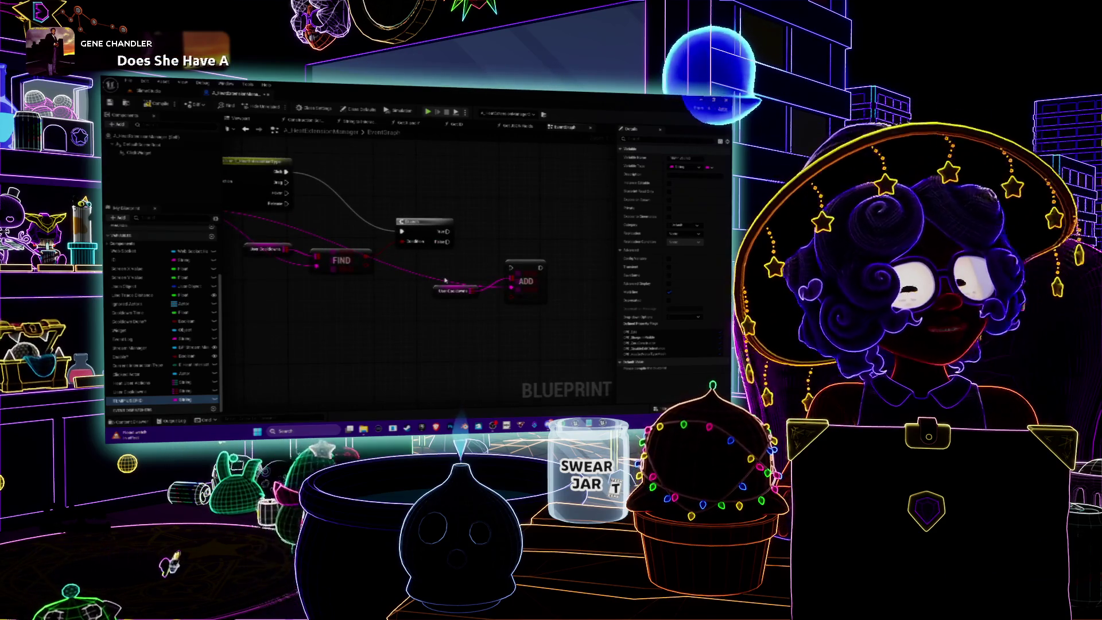
mouse_move(427, 284)
mouse_down()
mouse_move(462, 276)
mouse_move(420, 290)
mouse_up()
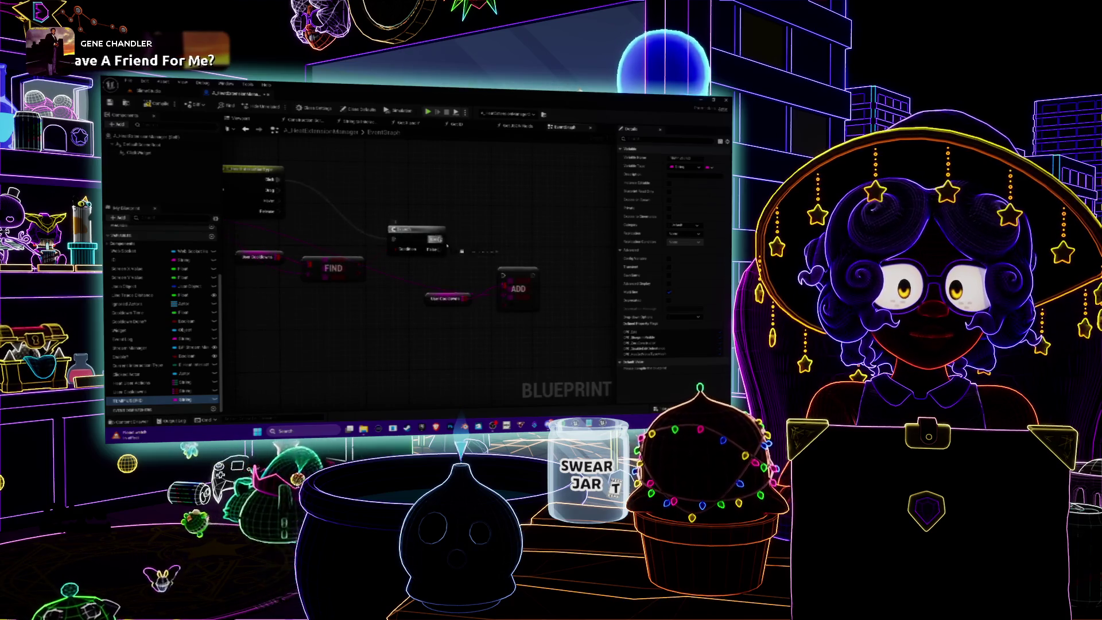
drag(504, 276, 513, 256)
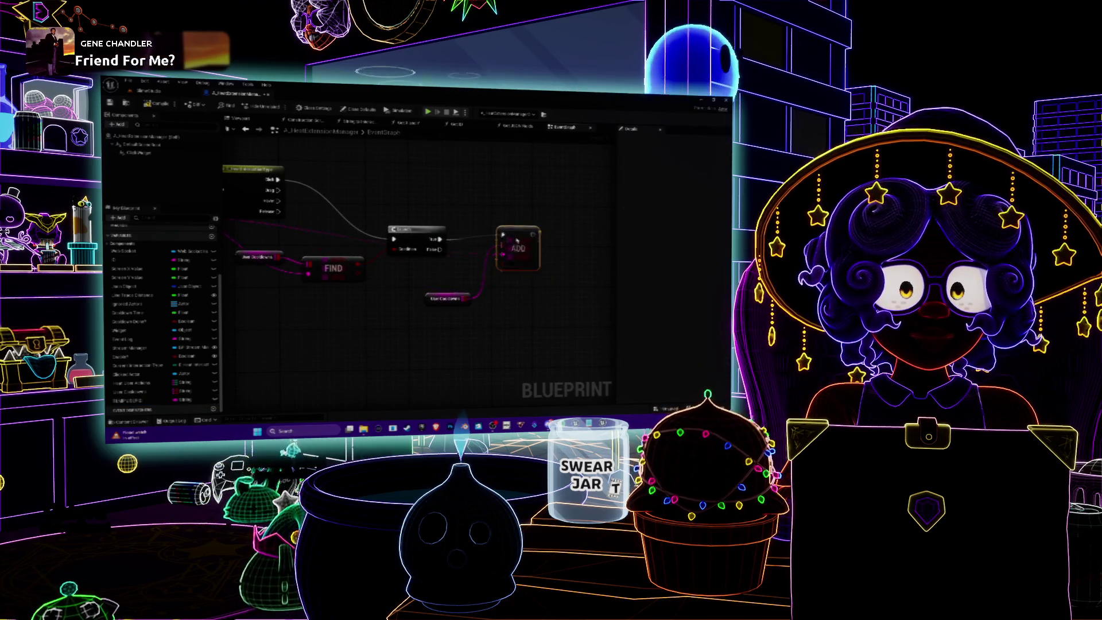
mouse_move(447, 269)
mouse_down()
mouse_move(523, 263)
mouse_move(522, 183)
mouse_up()
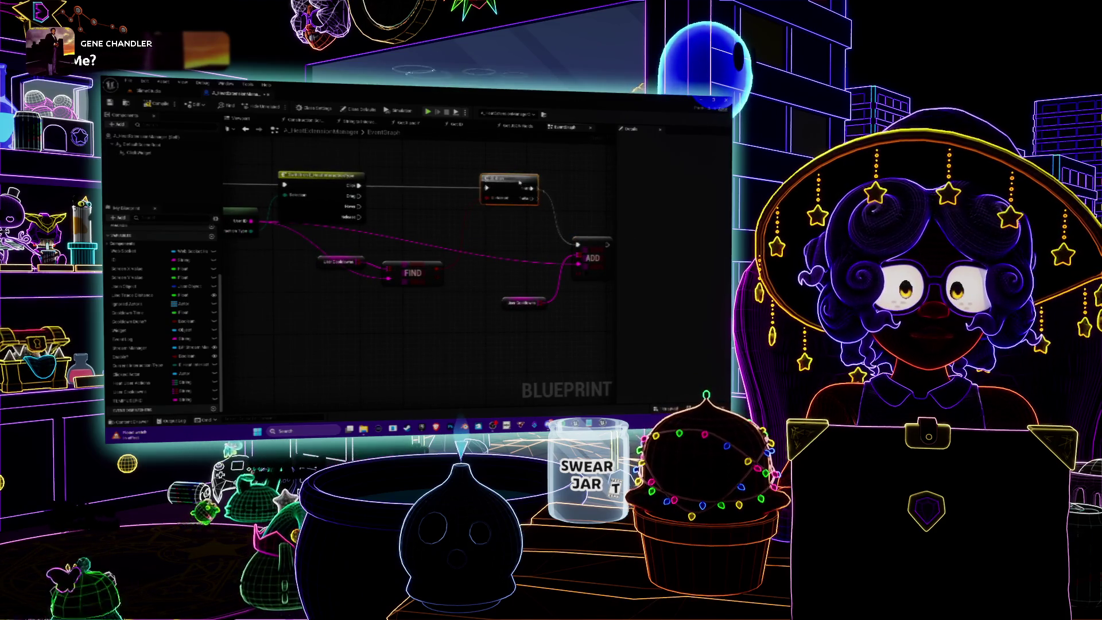
drag(519, 235, 453, 255)
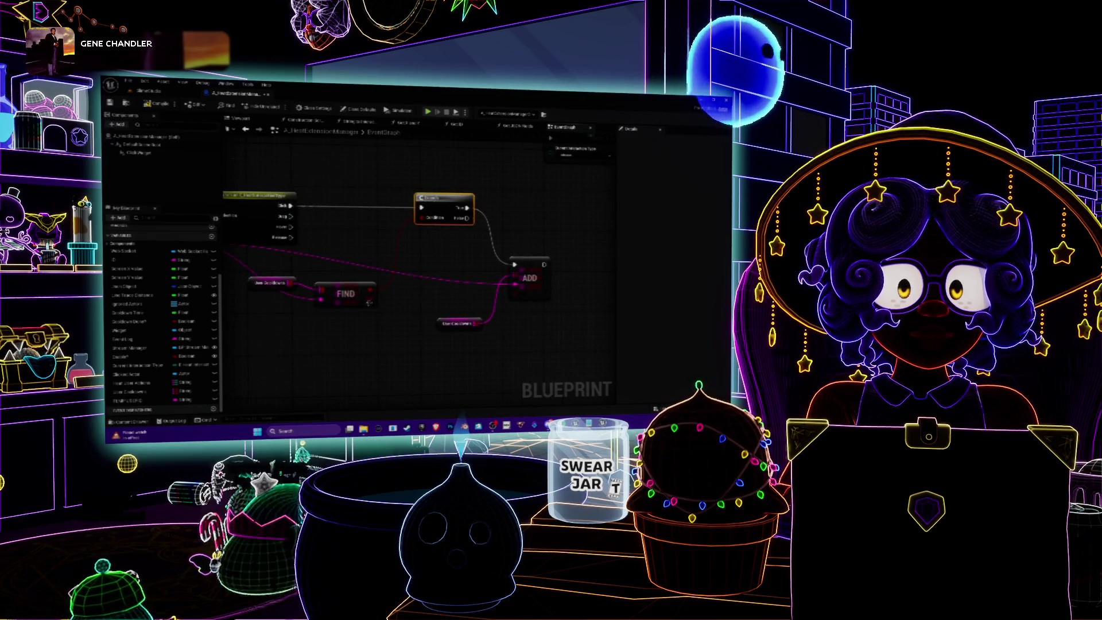
drag(516, 275, 512, 271)
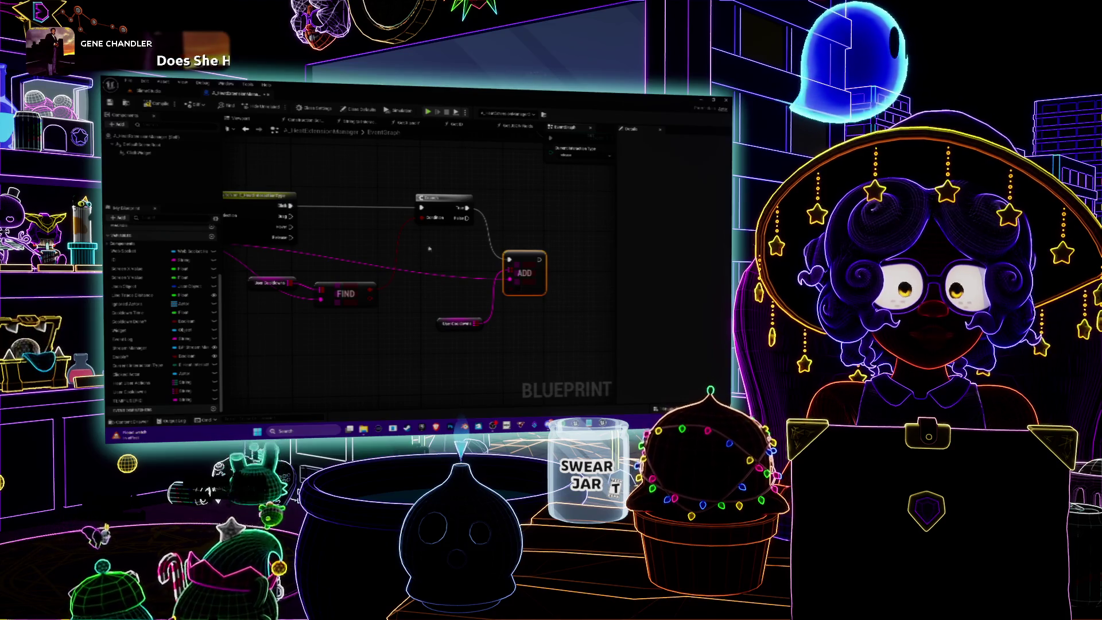
drag(431, 198, 493, 198)
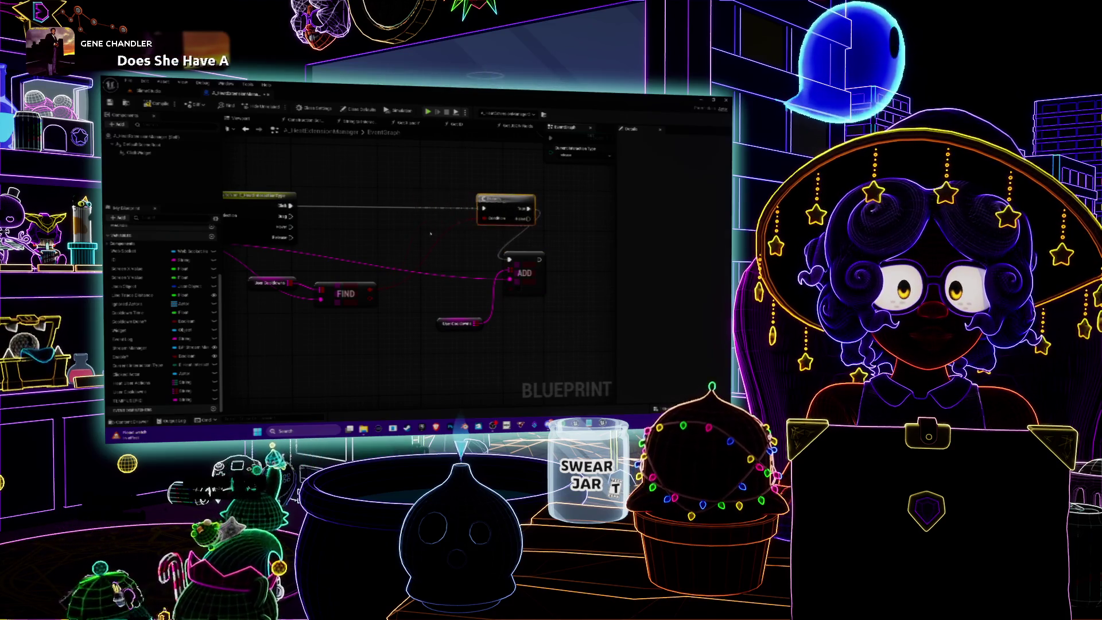
Duplicate the Branch node between the Switch and original Branch, nudging ADD slightly right
key(ctrl+c)
key(ctrl+v)
drag(415, 229, 389, 198)
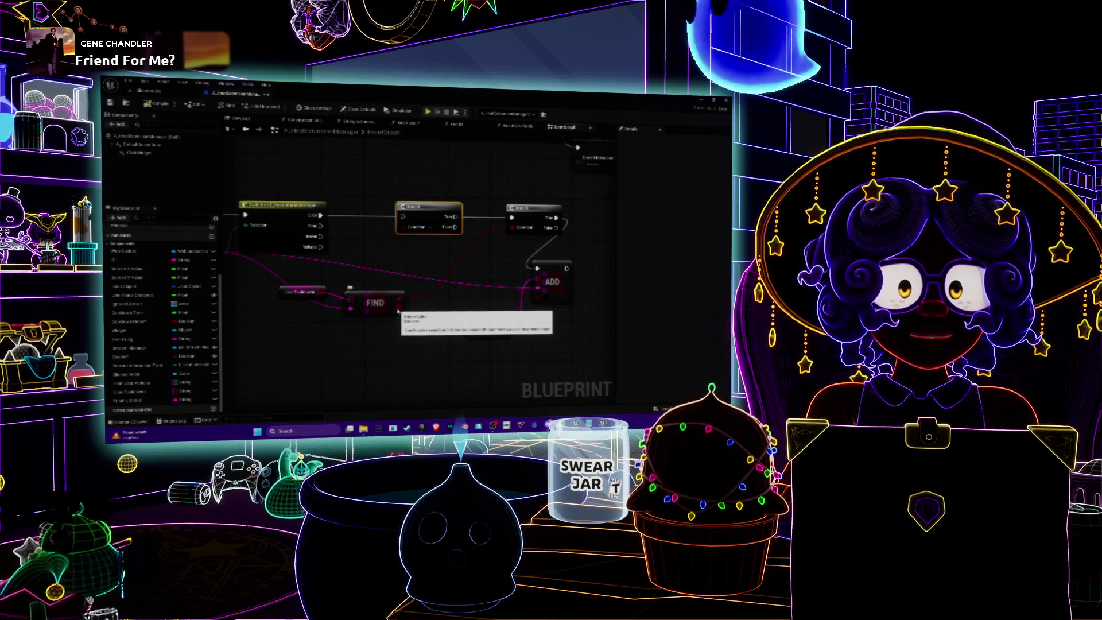
click(534, 266)
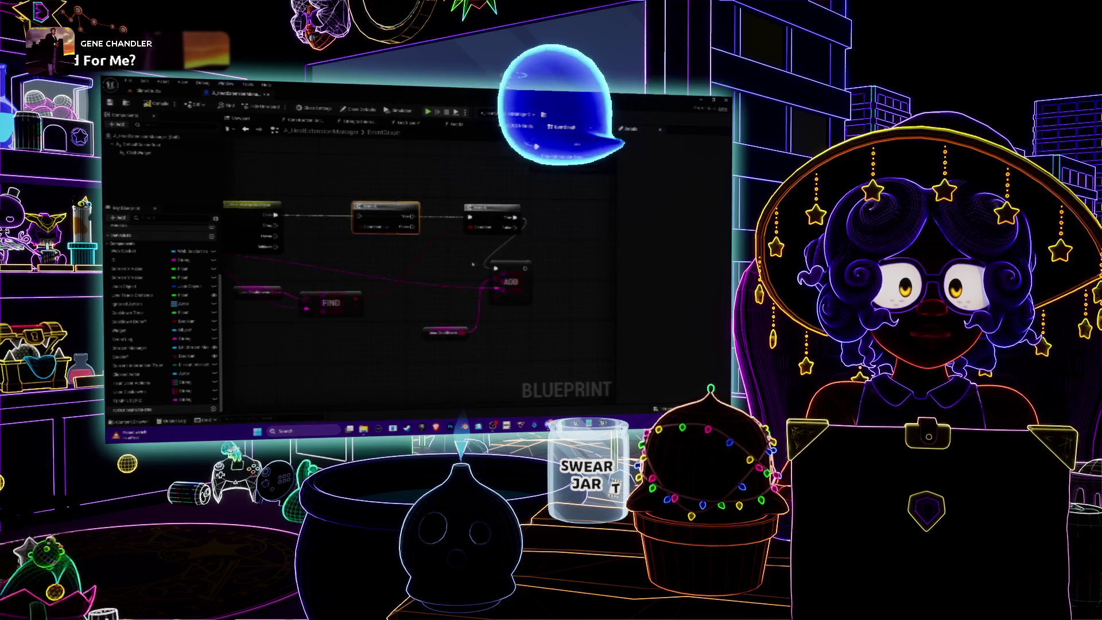
drag(534, 264, 545, 262)
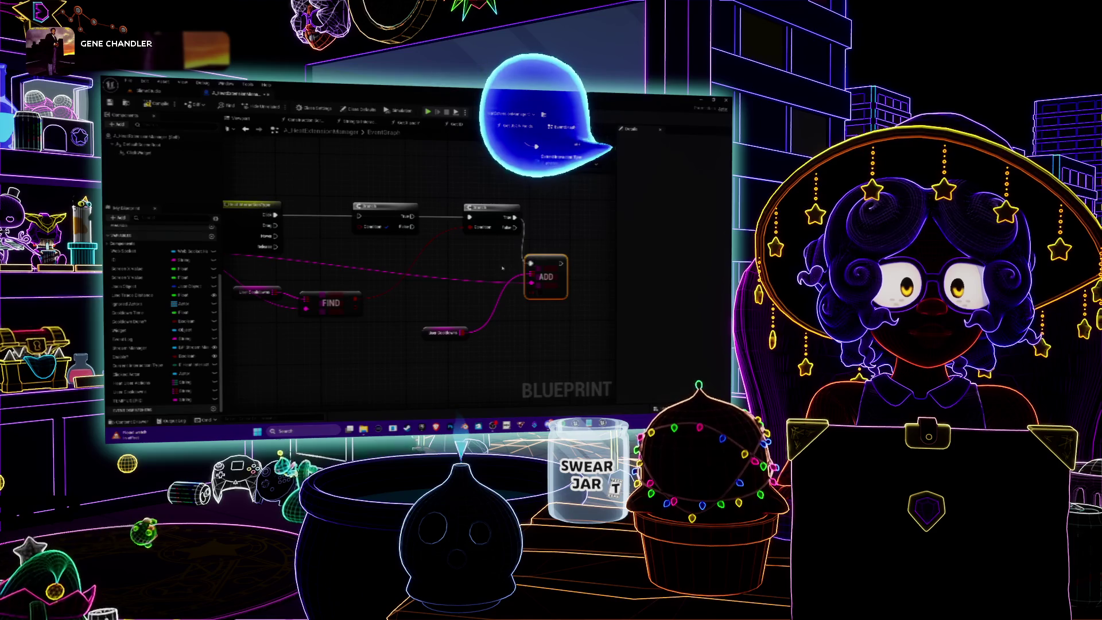
mouse_move(503, 268)
mouse_down()
mouse_move(527, 266)
mouse_move(489, 285)
mouse_up()
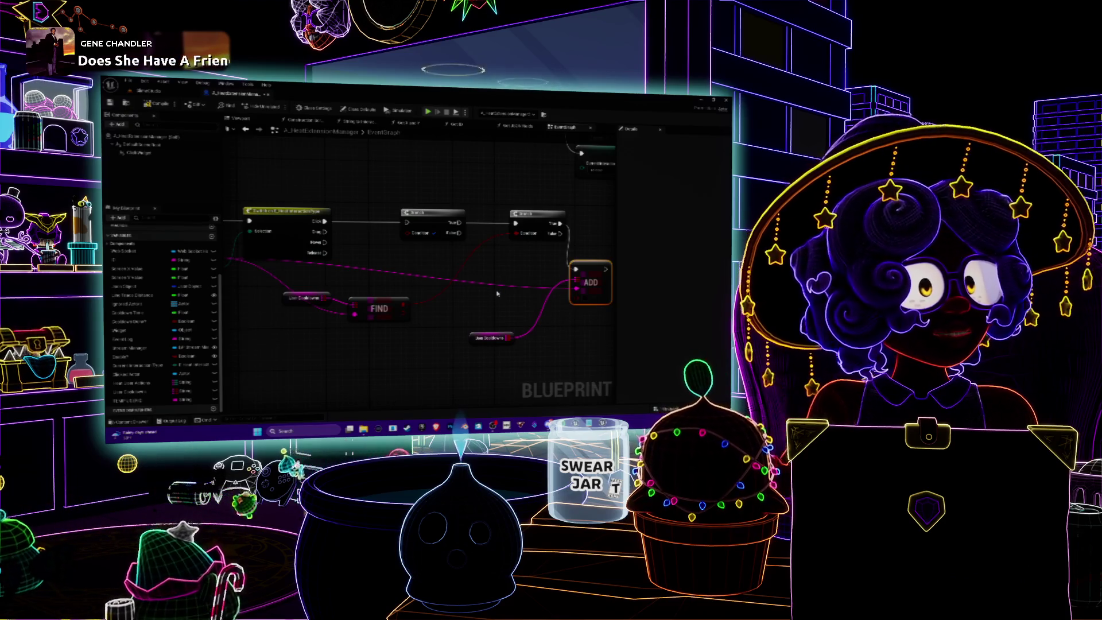
Add a SET TEMP USERID node into the execution chain after the Switch
drag(480, 323, 443, 264)
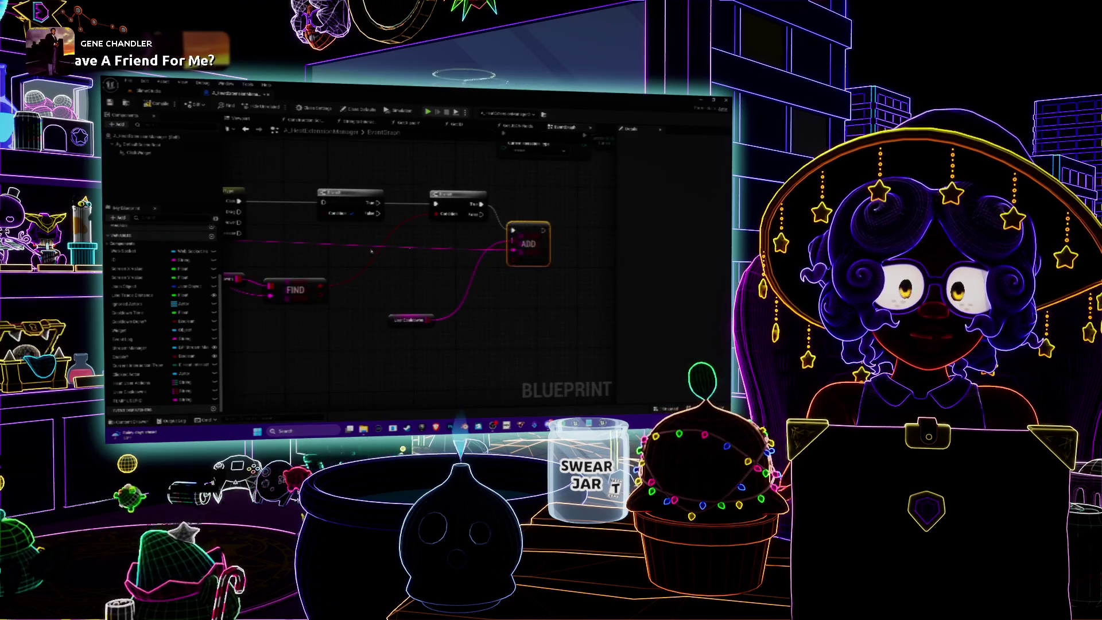
mouse_move(372, 251)
mouse_down()
mouse_move(583, 260)
mouse_move(445, 257)
mouse_up()
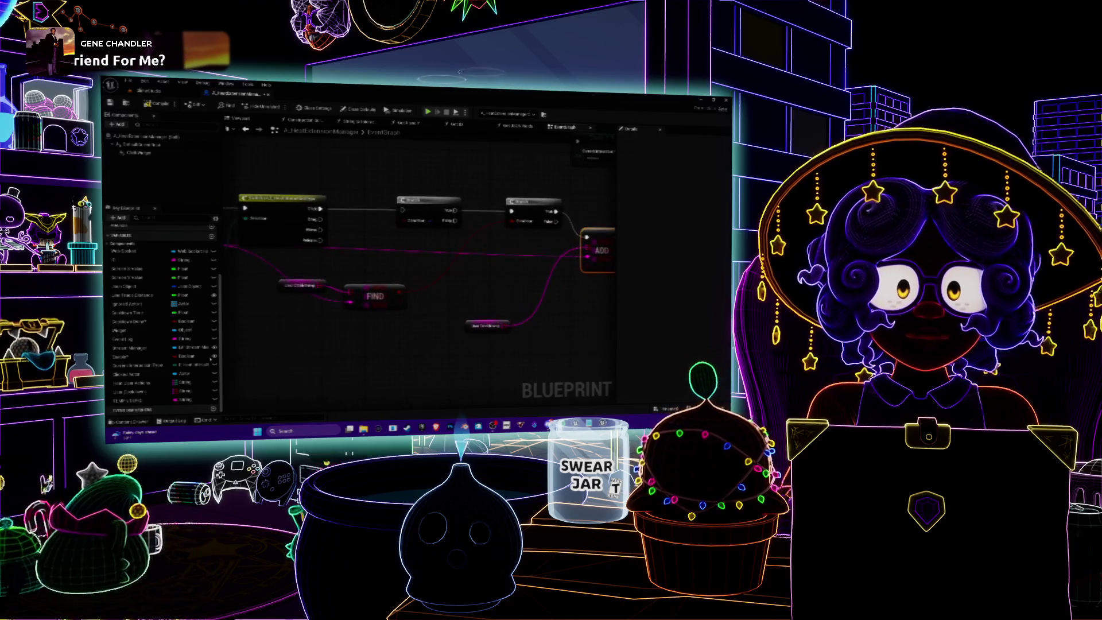
click(407, 279)
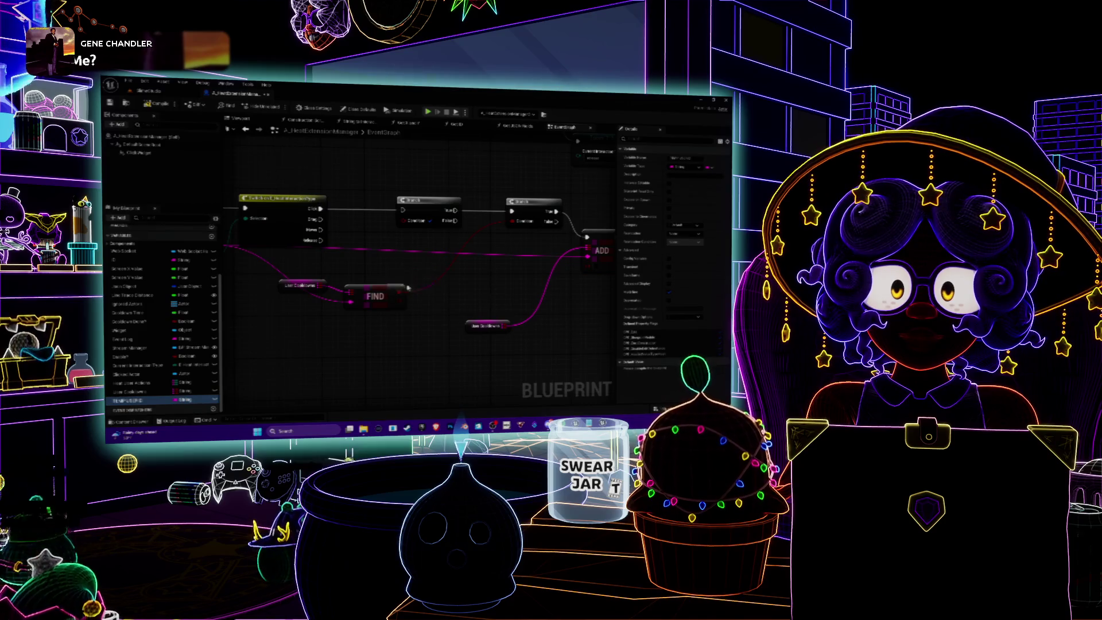
mouse_move(424, 283)
mouse_down()
mouse_move(524, 271)
mouse_move(468, 207)
mouse_move(359, 205)
mouse_move(369, 253)
mouse_move(419, 254)
mouse_up()
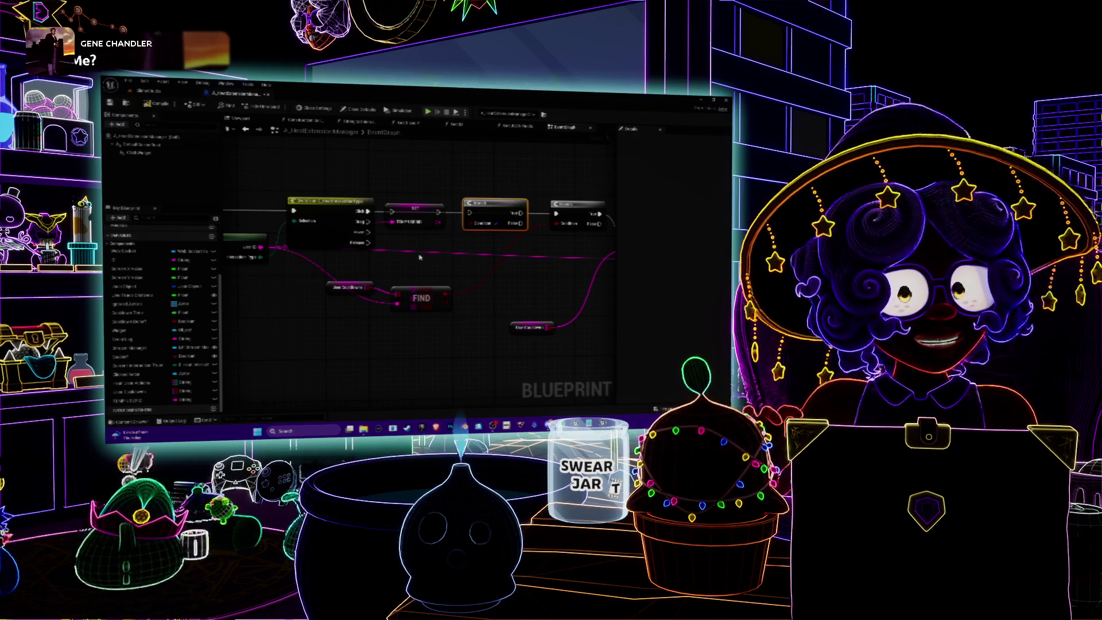
Delete the TEMP variable from My Blueprint's Variables list and review the remaining chain
drag(420, 258, 451, 256)
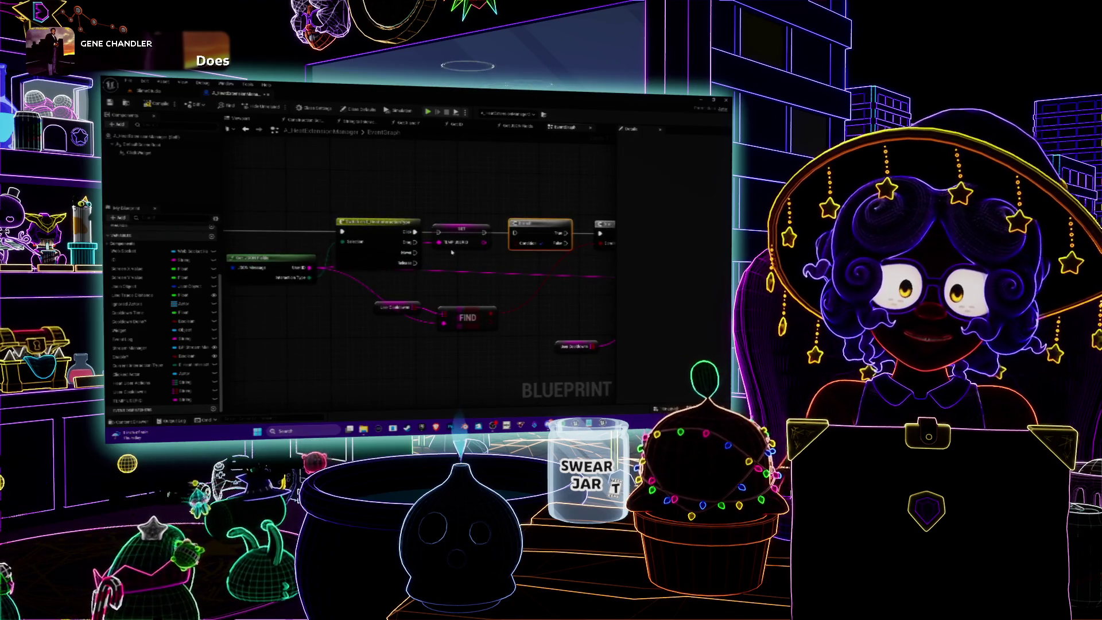
mouse_move(452, 252)
mouse_down()
mouse_move(451, 239)
mouse_move(471, 232)
mouse_move(456, 240)
mouse_up()
mouse_move(465, 189)
mouse_down()
mouse_move(417, 194)
mouse_move(402, 218)
mouse_move(486, 195)
mouse_up()
click(127, 403)
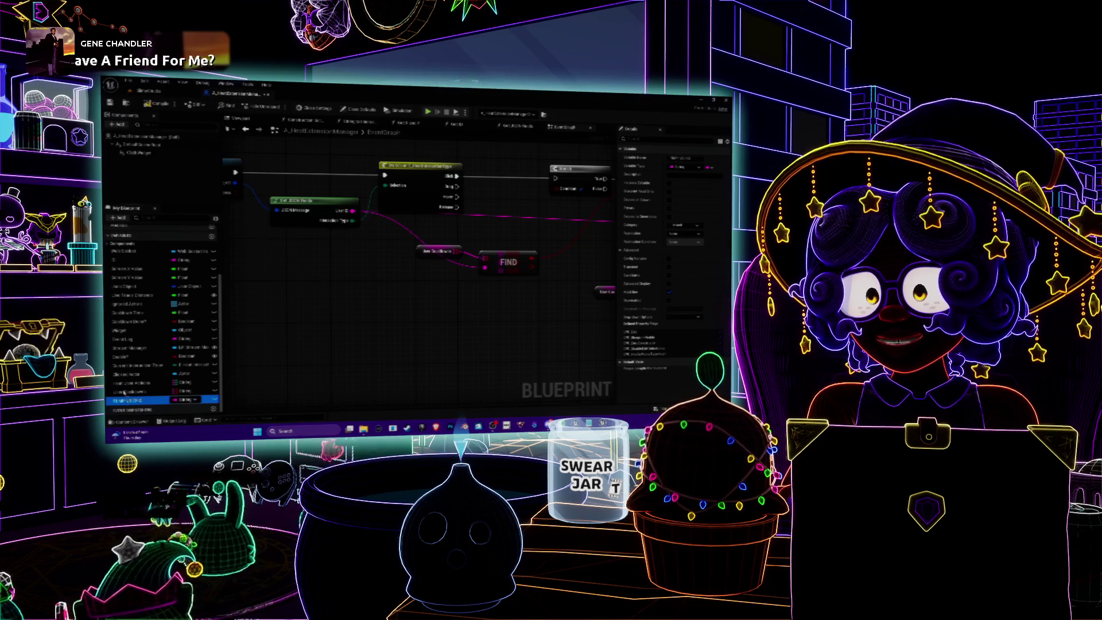
key(Delete)
drag(356, 275, 459, 295)
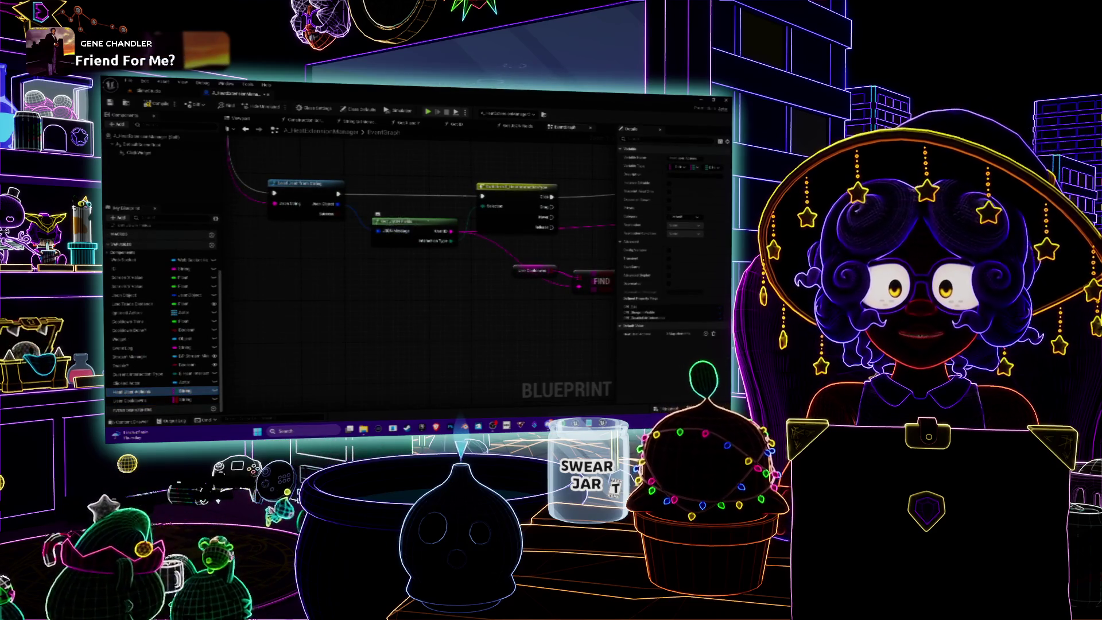
drag(401, 215, 349, 233)
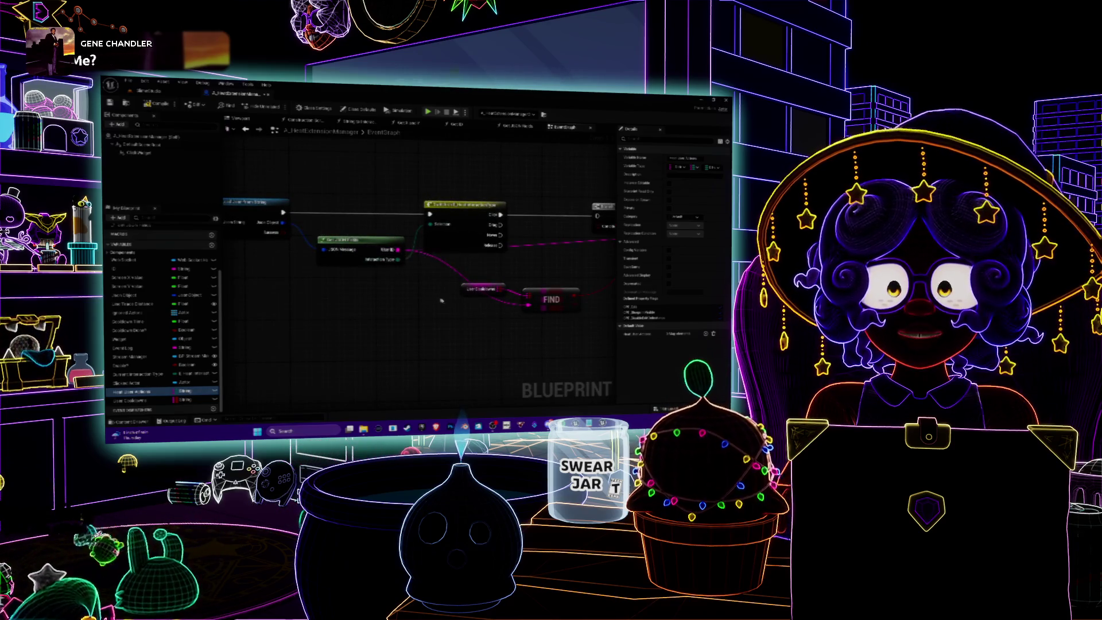
mouse_move(441, 300)
mouse_down()
mouse_move(350, 309)
mouse_move(298, 287)
mouse_move(423, 260)
mouse_move(385, 304)
mouse_move(402, 247)
mouse_move(373, 257)
mouse_move(485, 278)
mouse_move(495, 319)
mouse_move(456, 322)
mouse_up()
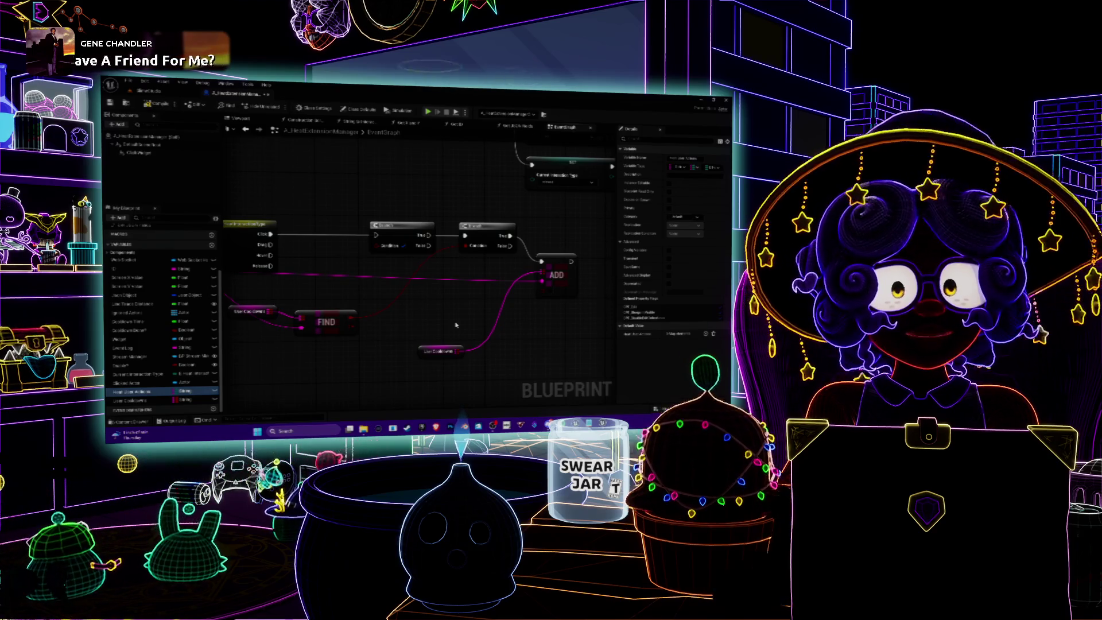
Delete the redundant node, move the Branch beside the Switch, and wire FIND's result to its Condition
drag(384, 186, 477, 184)
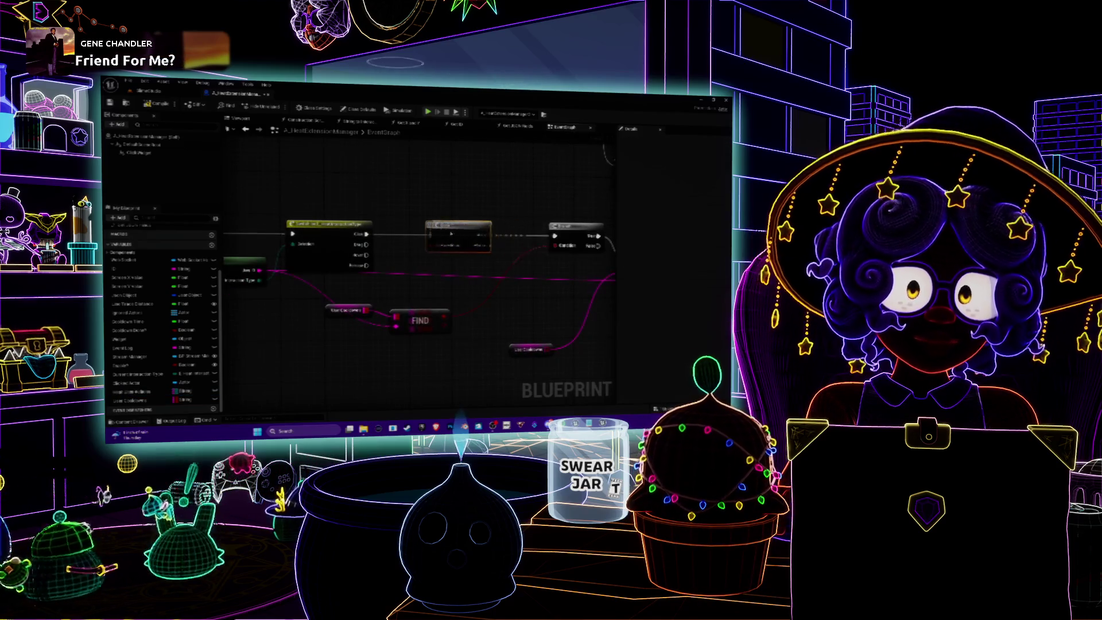
key(Delete)
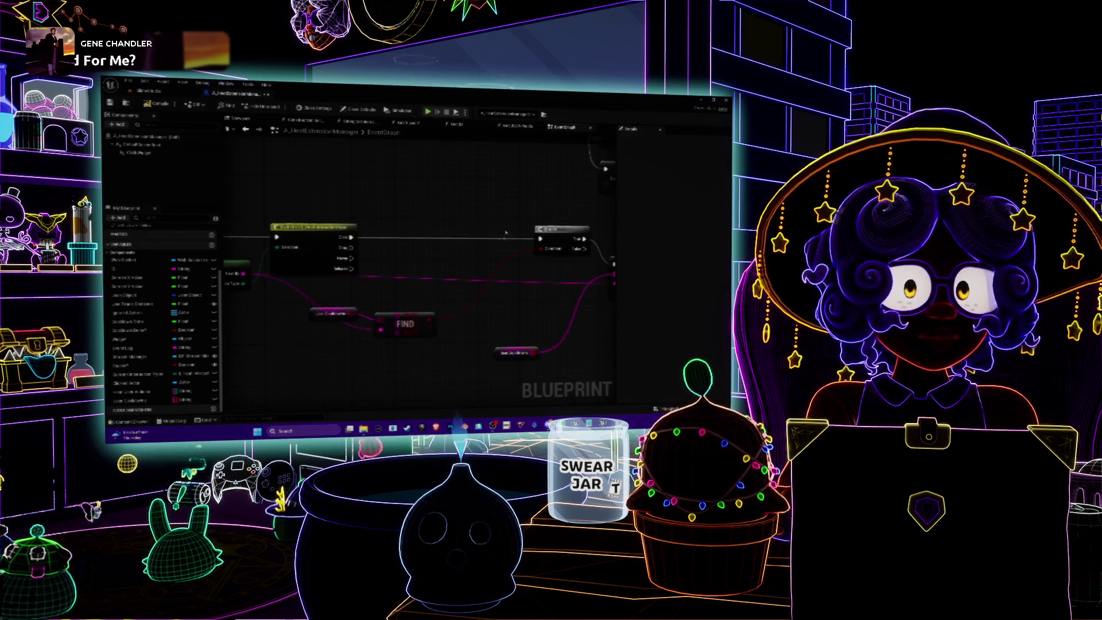
drag(505, 232, 468, 223)
mouse_move(538, 229)
mouse_down()
mouse_move(444, 230)
mouse_move(484, 227)
mouse_up()
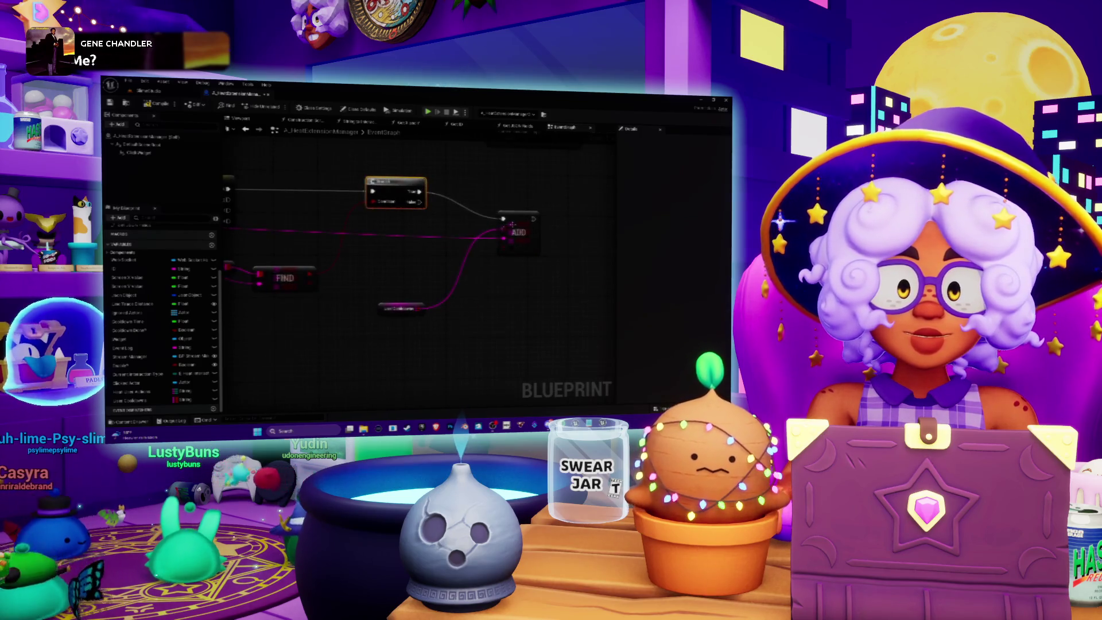
mouse_move(506, 221)
mouse_down()
mouse_move(508, 179)
mouse_move(504, 199)
mouse_up()
drag(454, 225, 476, 248)
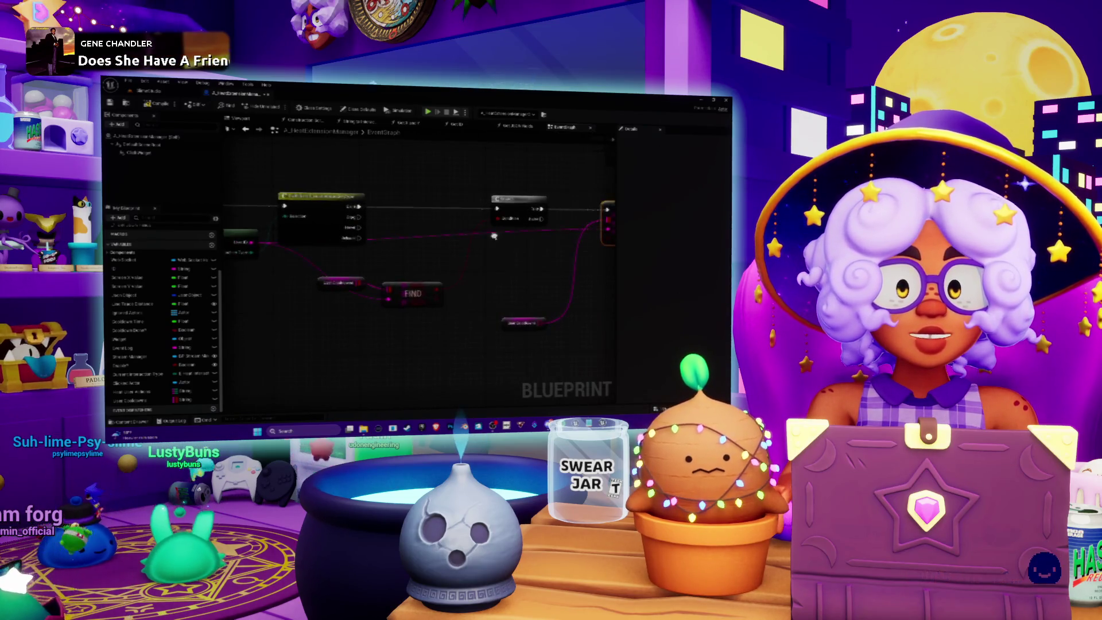
mouse_move(391, 298)
mouse_down()
mouse_move(480, 198)
mouse_move(481, 247)
mouse_move(471, 241)
mouse_move(483, 232)
mouse_up()
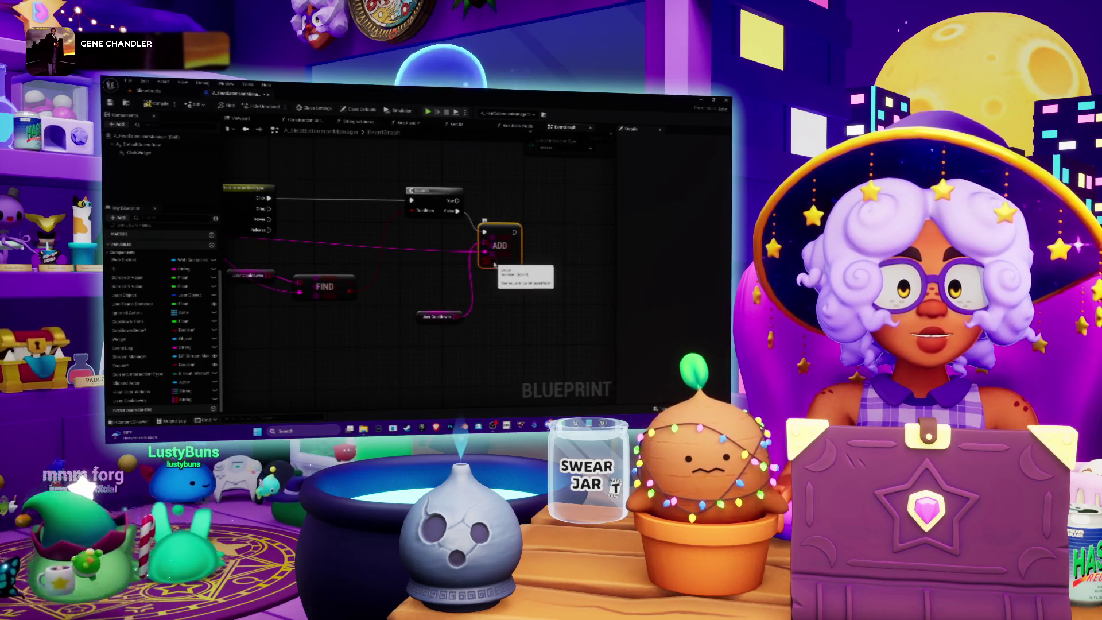
Move Use Cooldowns beside ADD and paste a second FIND-fed Branch chained off the first's True
mouse_move(418, 321)
mouse_down()
mouse_move(413, 246)
mouse_move(452, 225)
mouse_move(428, 237)
mouse_move(432, 259)
mouse_up()
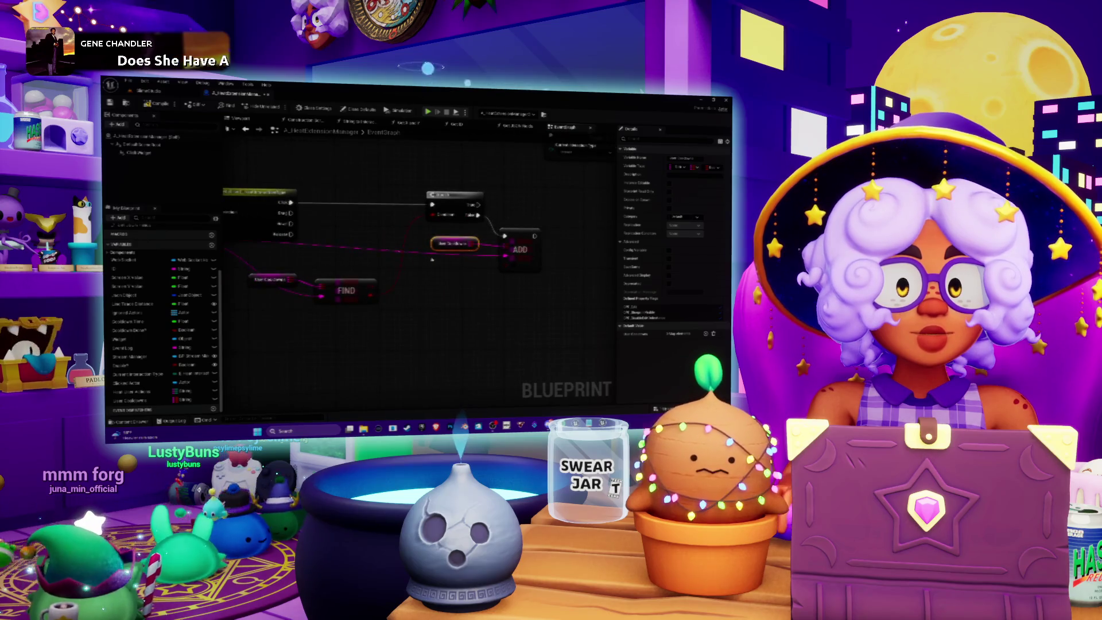
key(ctrl+v)
drag(381, 285, 579, 232)
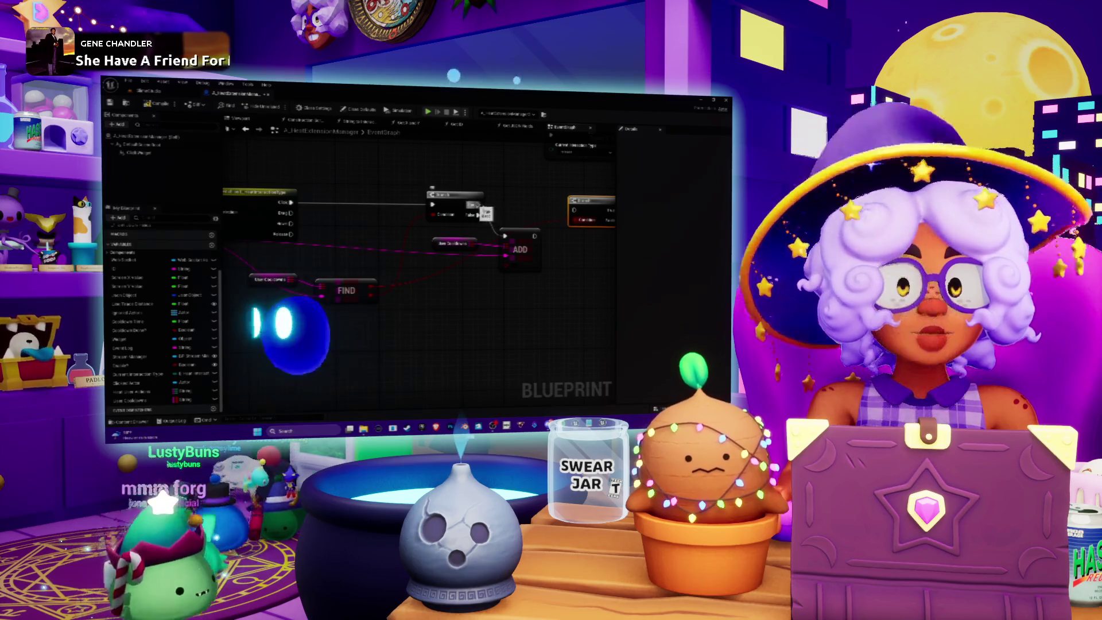
mouse_move(480, 204)
mouse_down()
mouse_move(572, 210)
mouse_move(550, 203)
mouse_up()
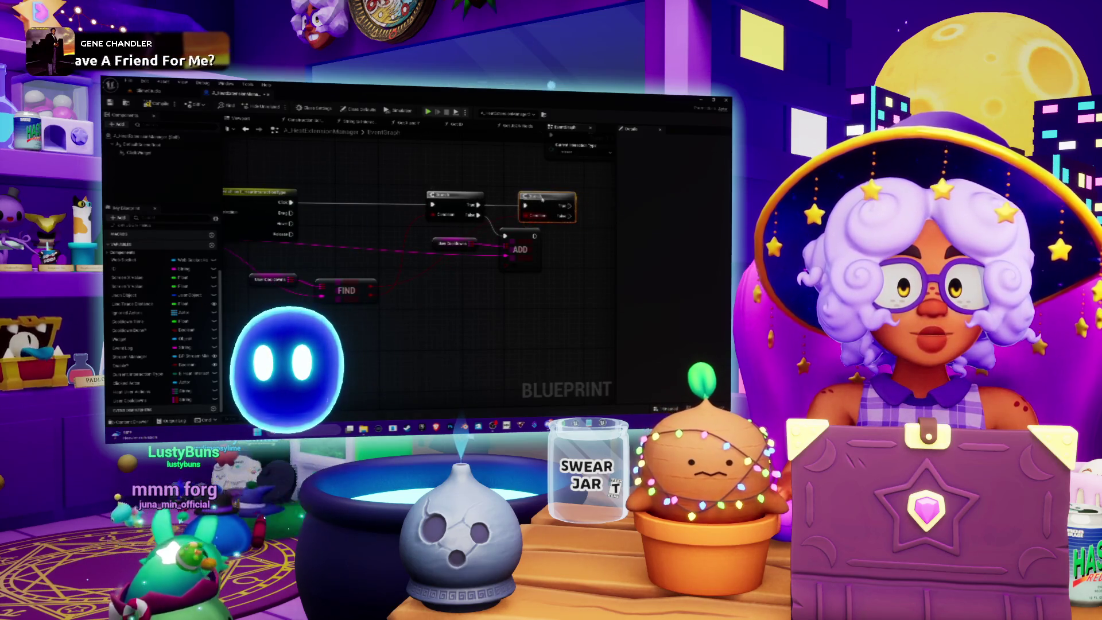
drag(537, 280, 435, 201)
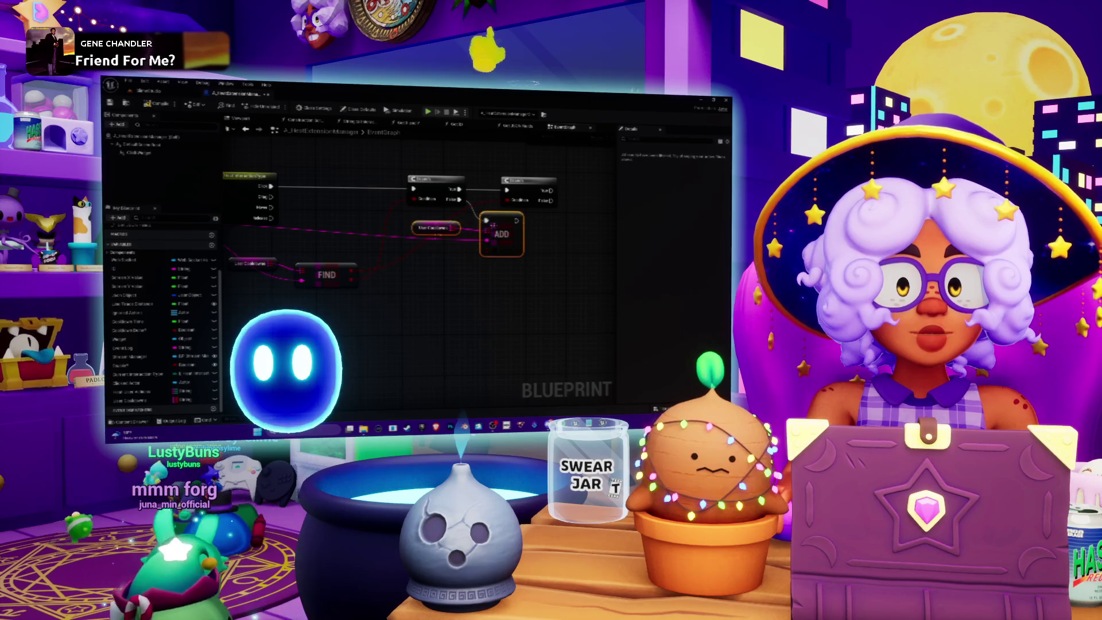
Duplicate the Use Cooldowns getter and ADD pair and place the copy beside the second Branch
drag(501, 234, 497, 253)
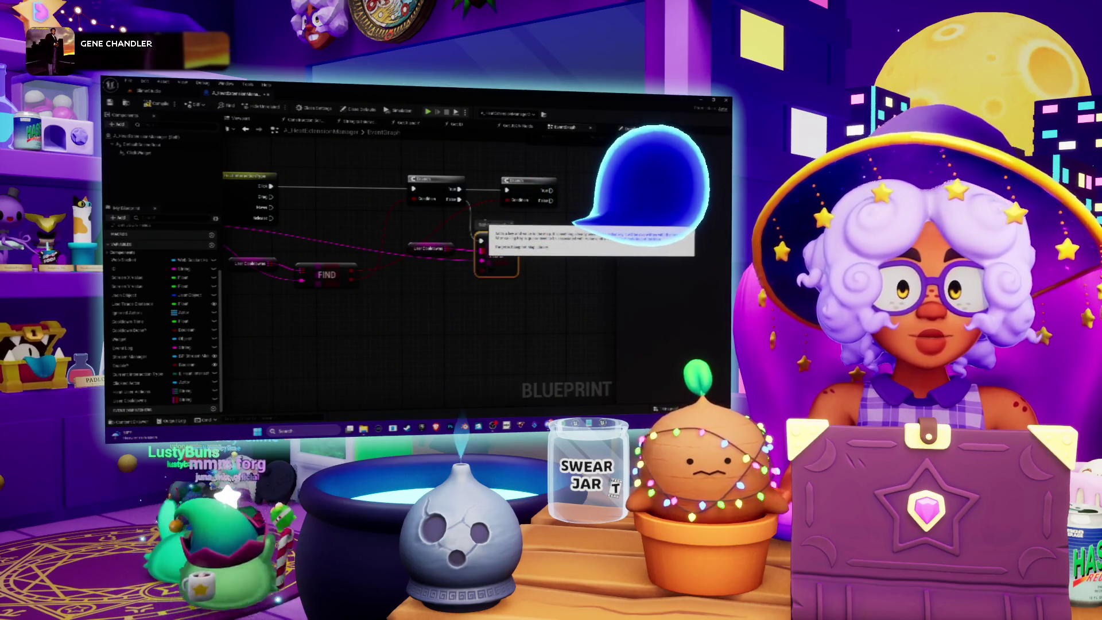
mouse_move(530, 236)
mouse_down()
mouse_move(473, 237)
mouse_move(530, 241)
mouse_up()
drag(422, 295, 388, 286)
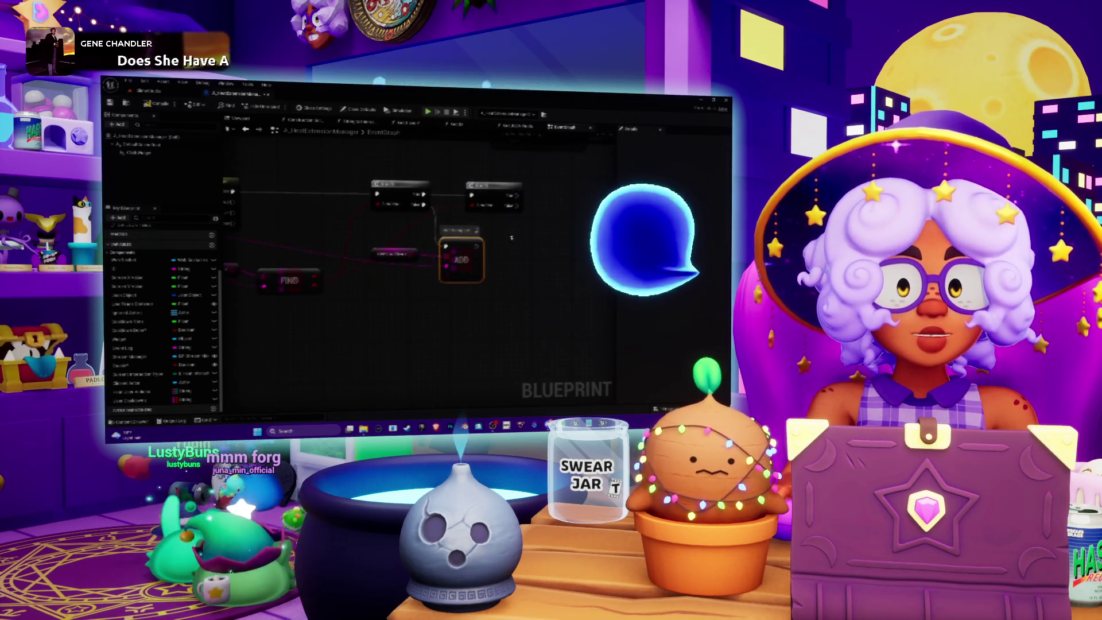
ctrl+click(396, 248)
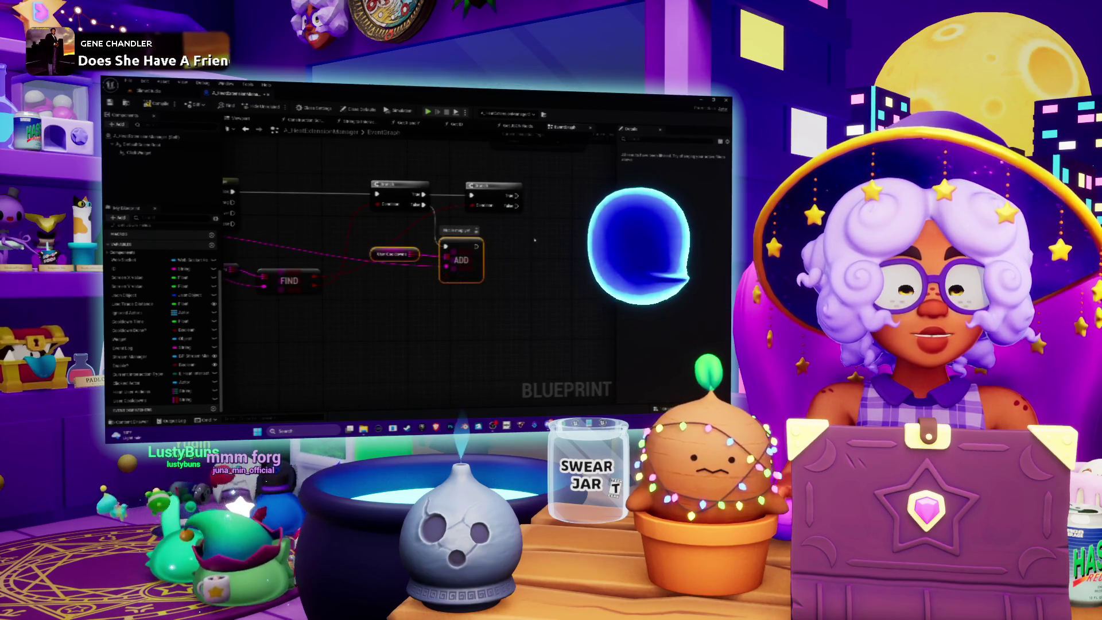
key(ctrl+c)
key(ctrl+v)
drag(588, 235, 511, 241)
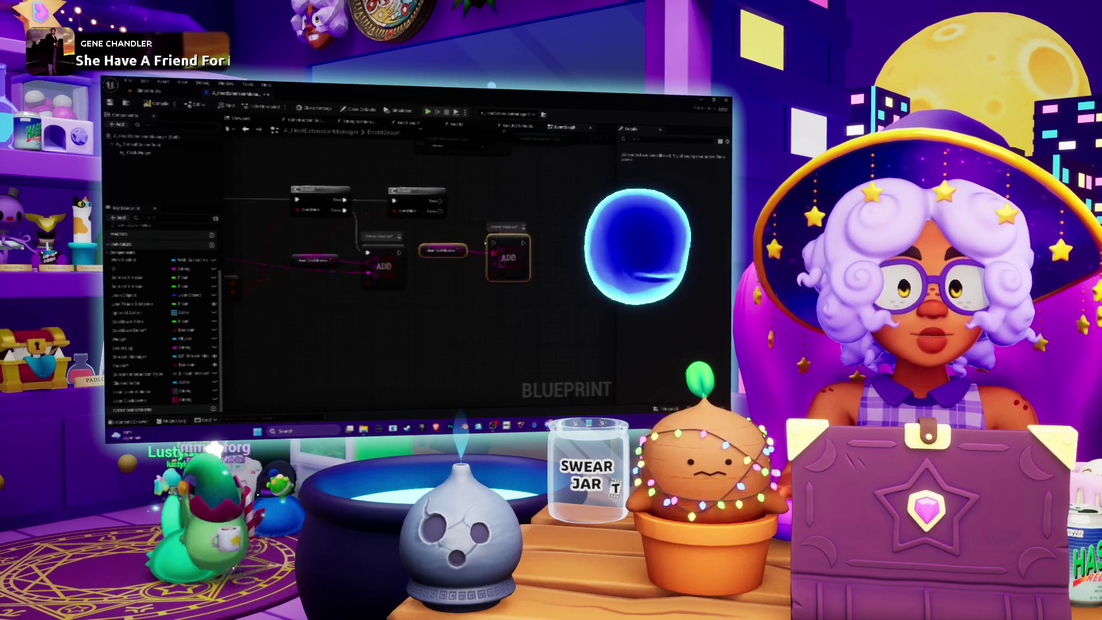
double_click(505, 227)
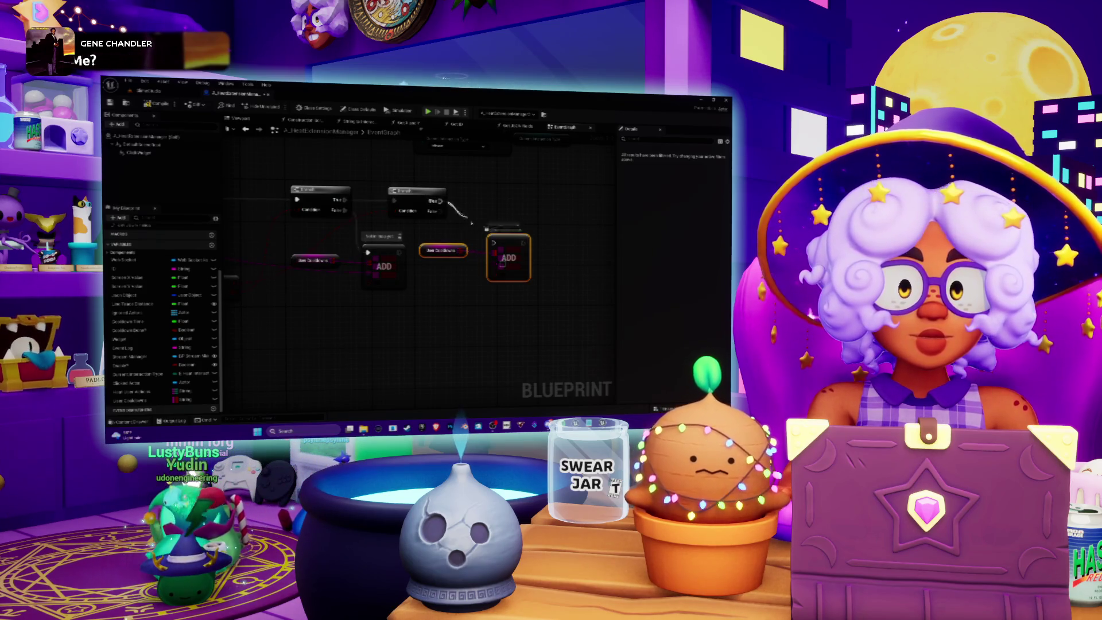
mouse_move(495, 244)
mouse_down()
mouse_move(506, 205)
mouse_move(474, 261)
mouse_up()
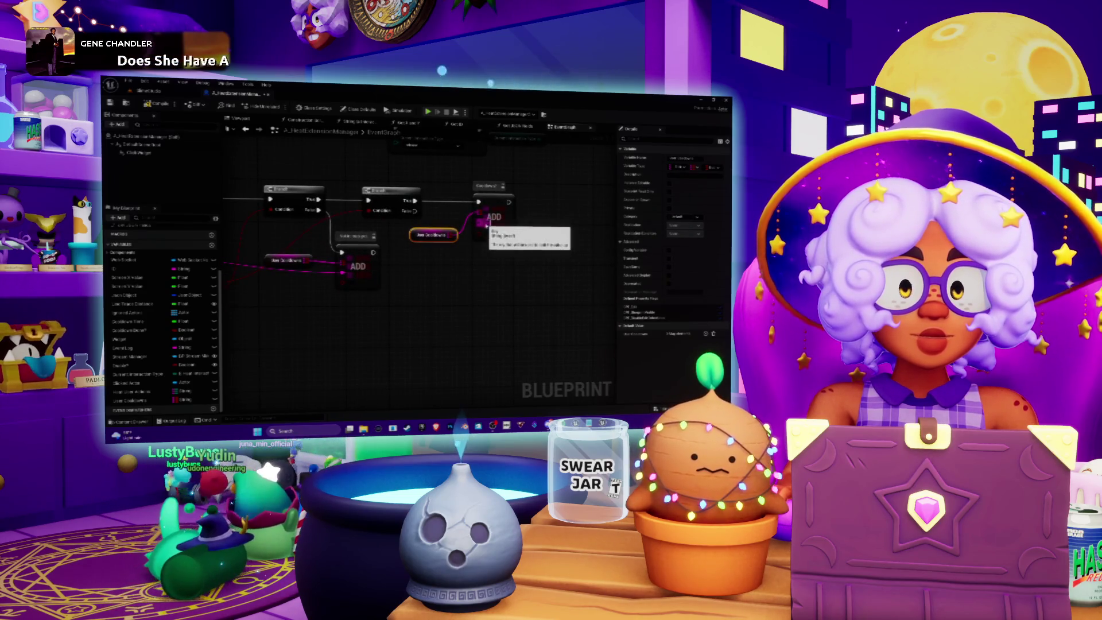
Add a reroute point on the pink wire near the event and FIND nodes
drag(485, 224, 632, 227)
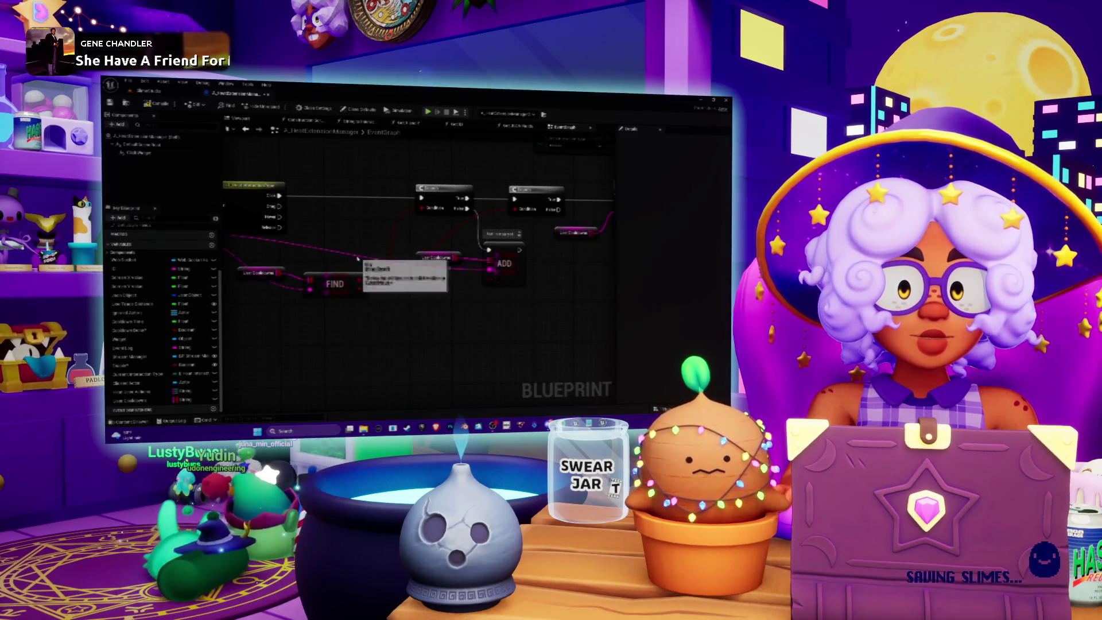
double_click(352, 254)
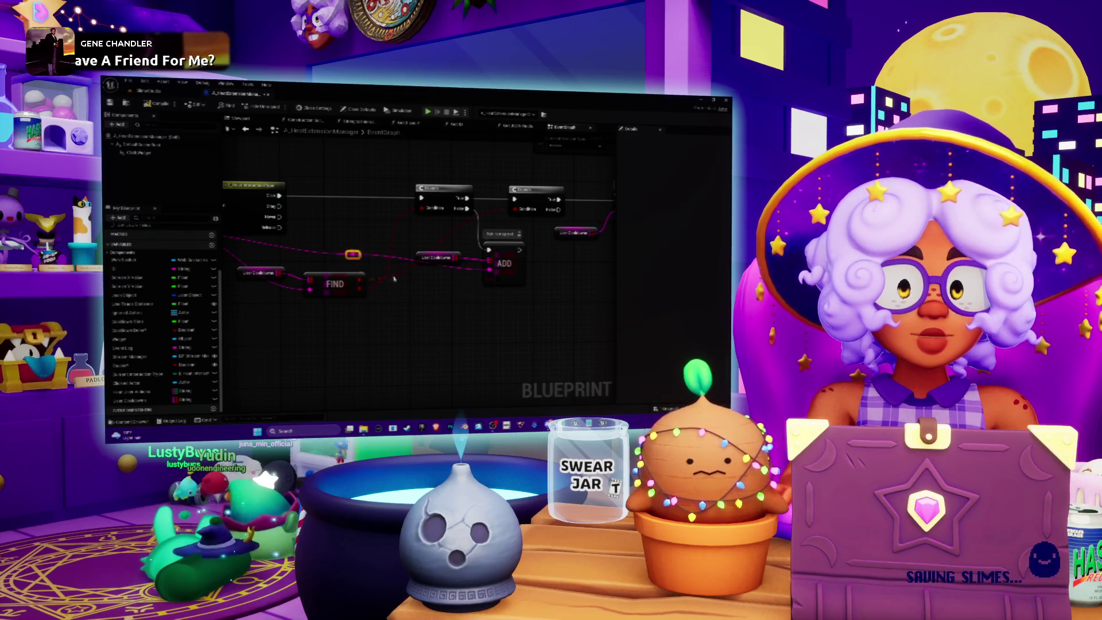
drag(352, 254, 376, 256)
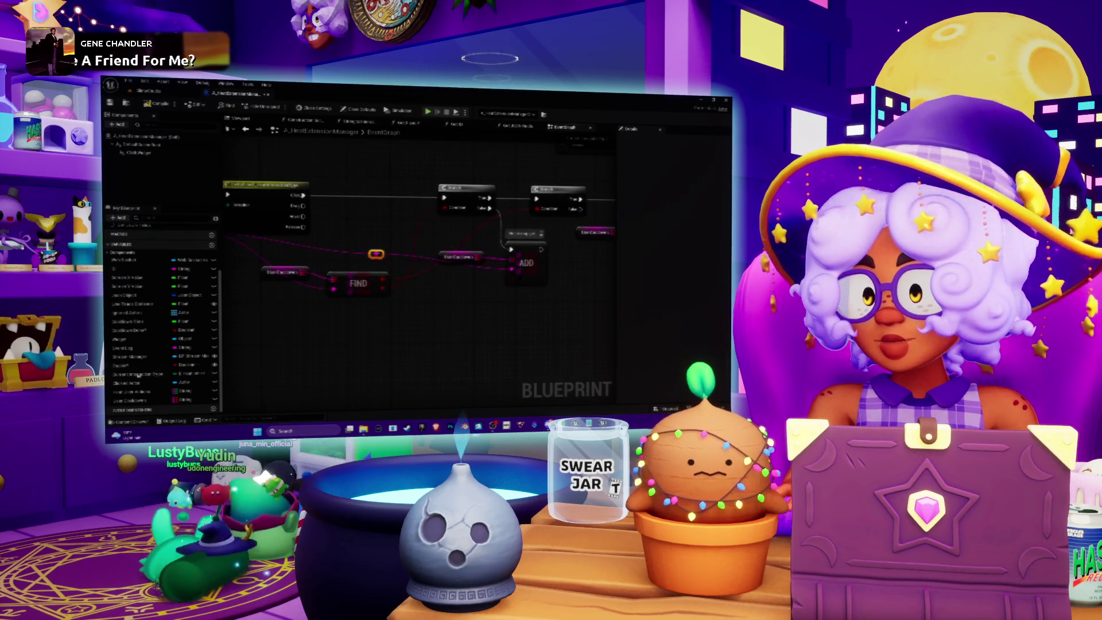
Create a UseCooldown variable and place its SET node wired right after Load Json
click(213, 251)
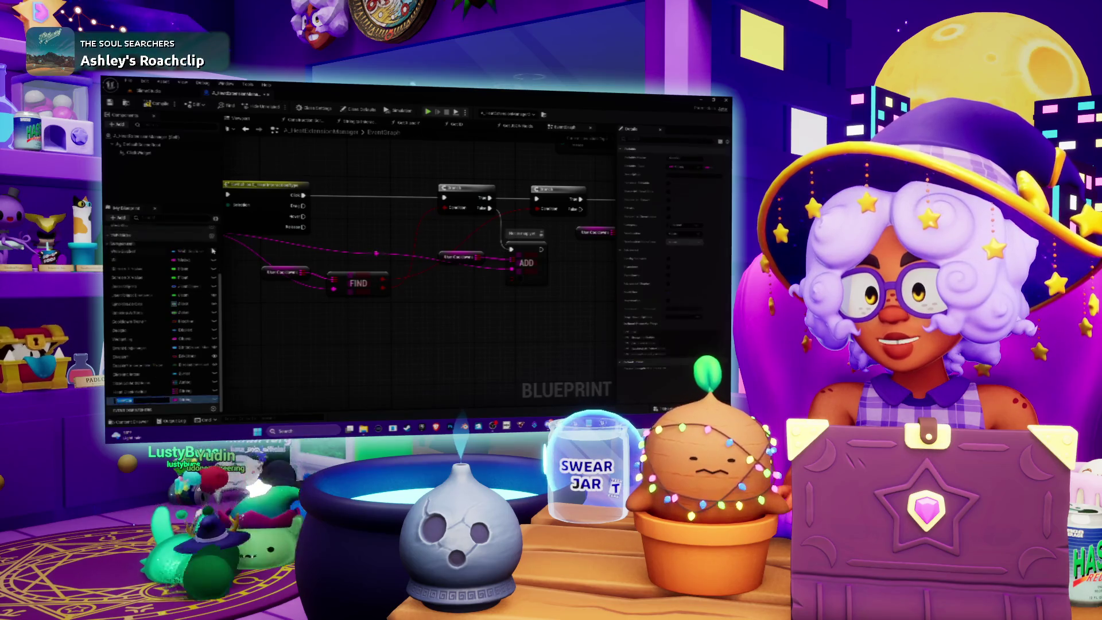
text(Use)
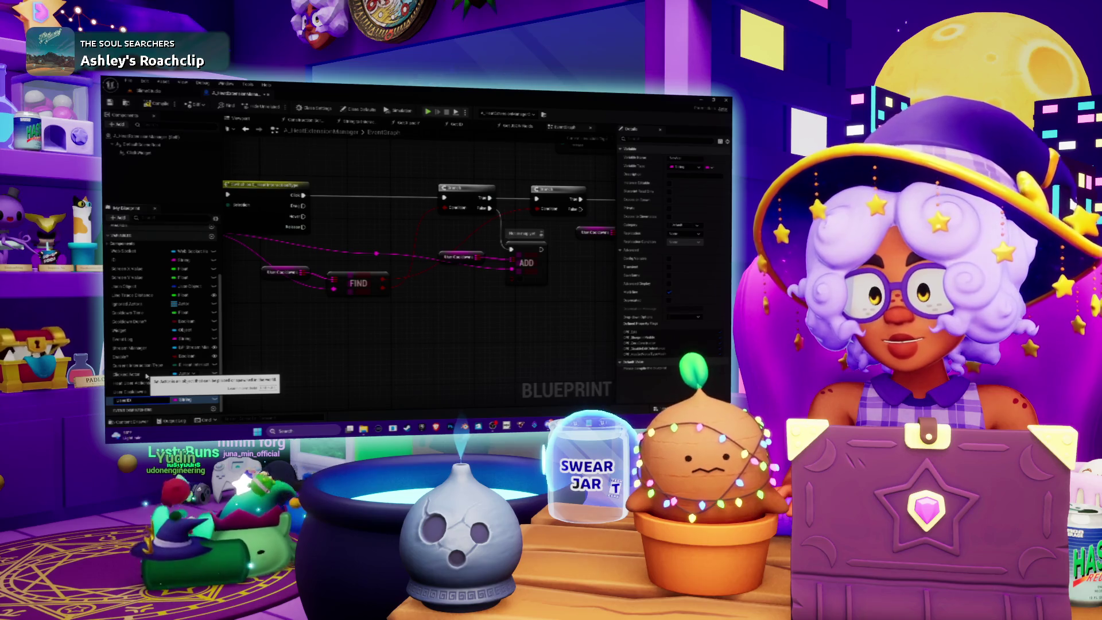
text(Cooldown)
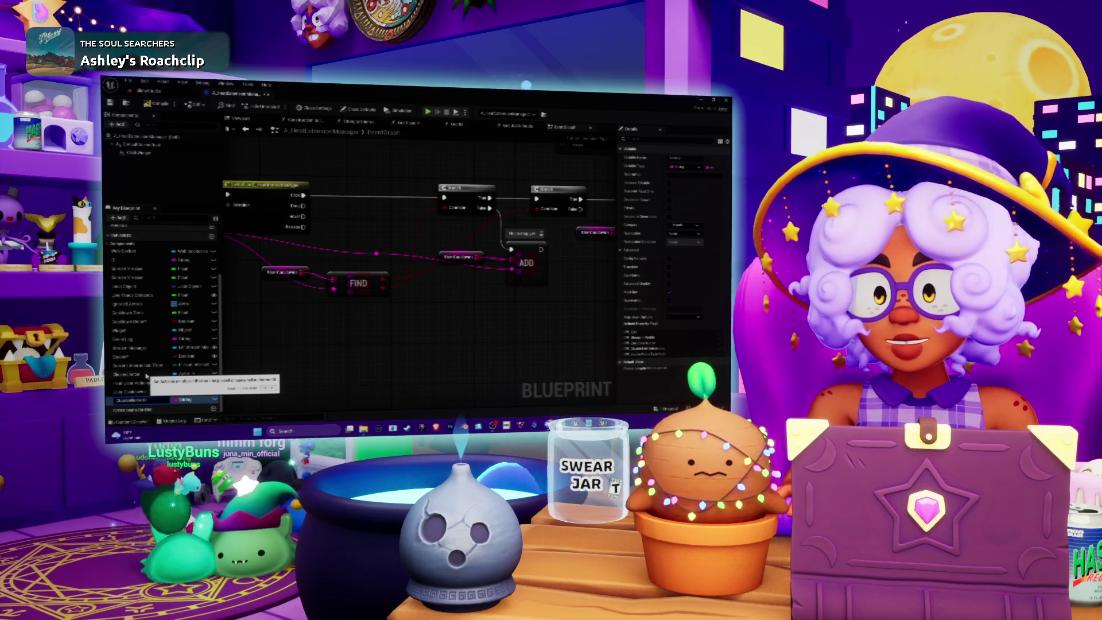
drag(345, 287, 536, 298)
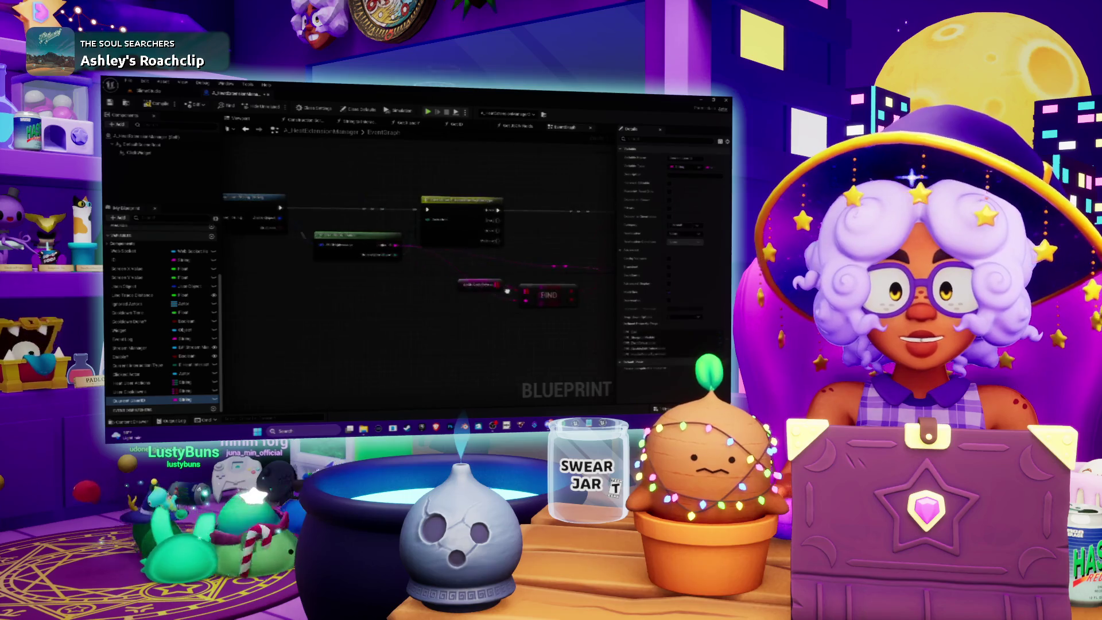
drag(131, 404, 382, 308)
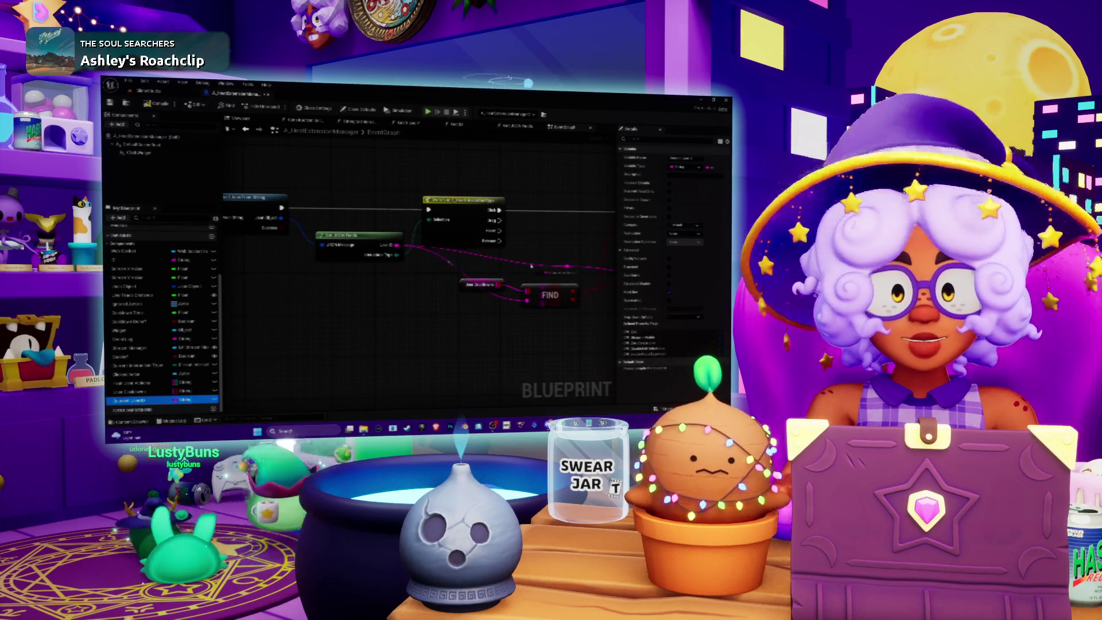
drag(524, 256, 410, 202)
click(546, 274)
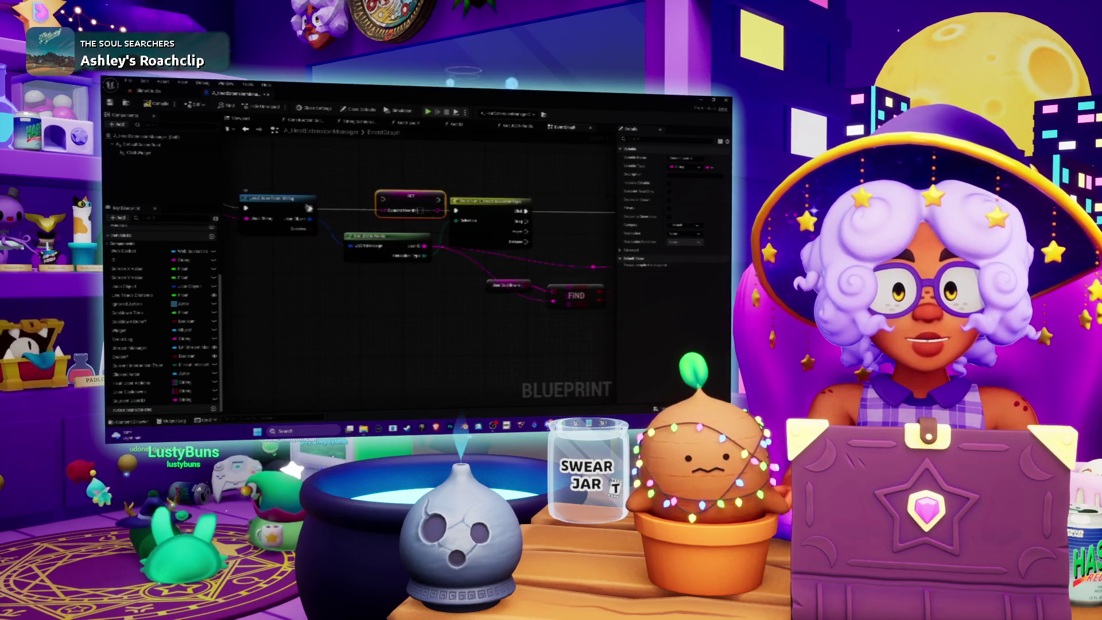
drag(310, 208, 383, 199)
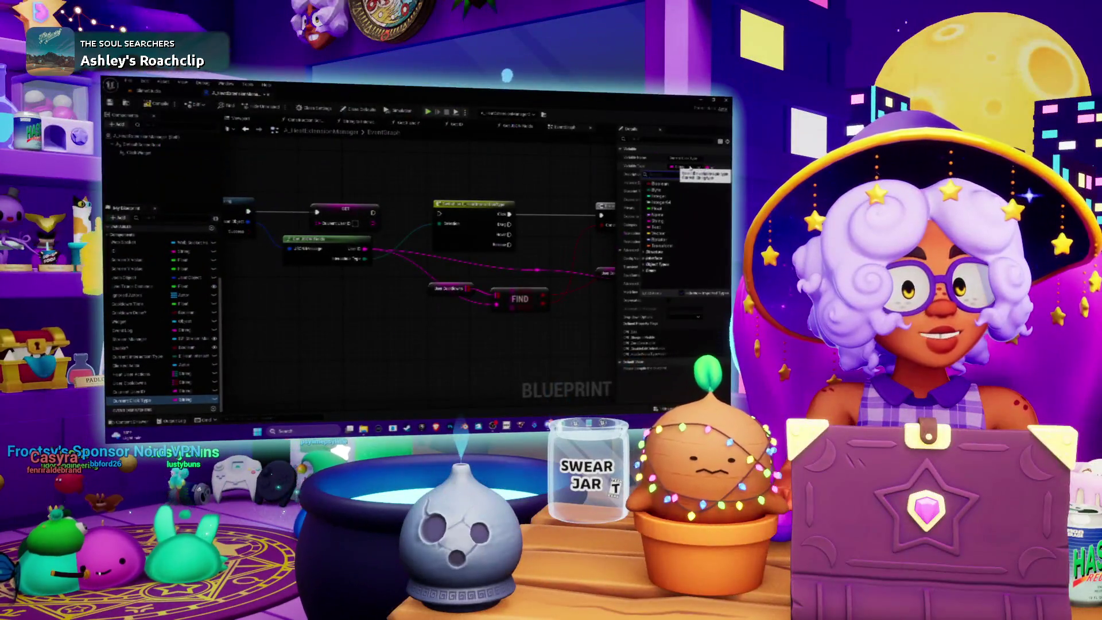
Change Current Click Type's variable type to the enum found by searching 'textint'
click(688, 168)
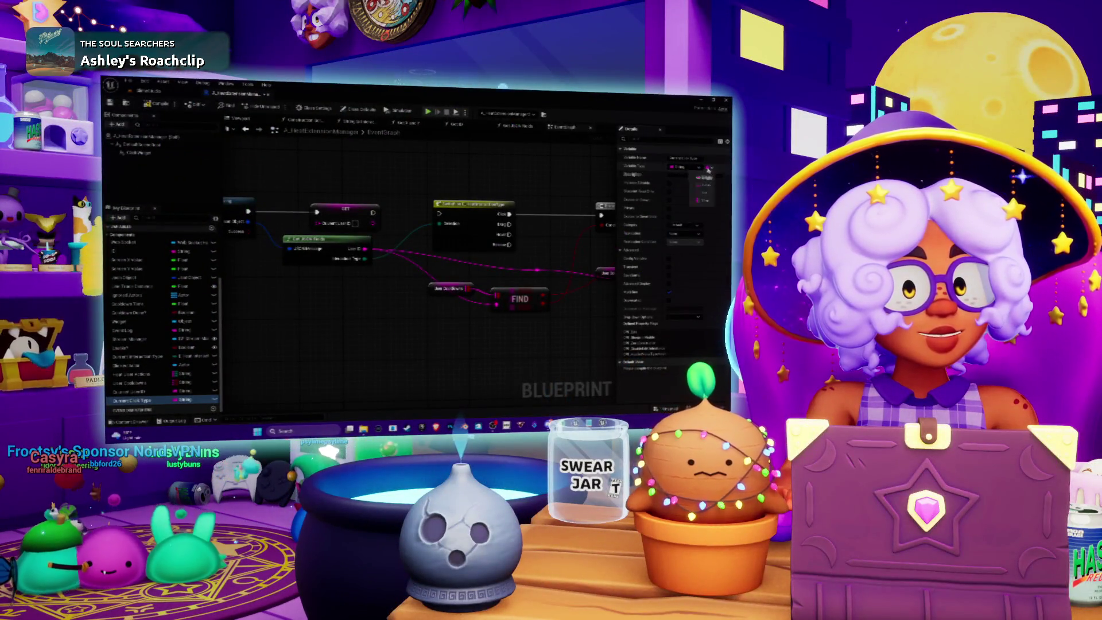
click(685, 168)
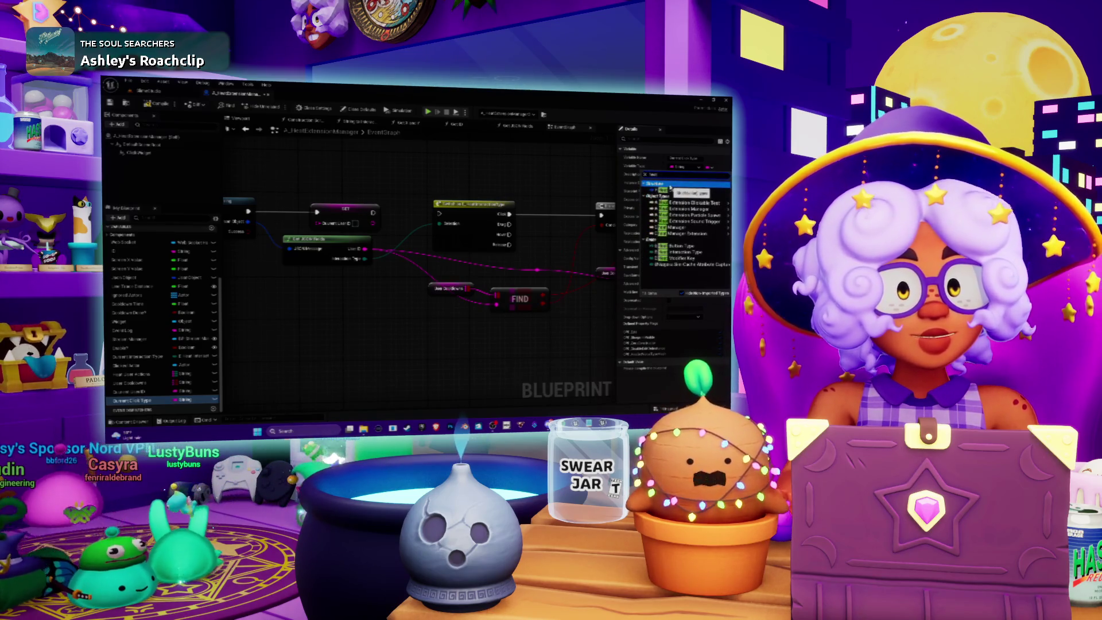
click(676, 190)
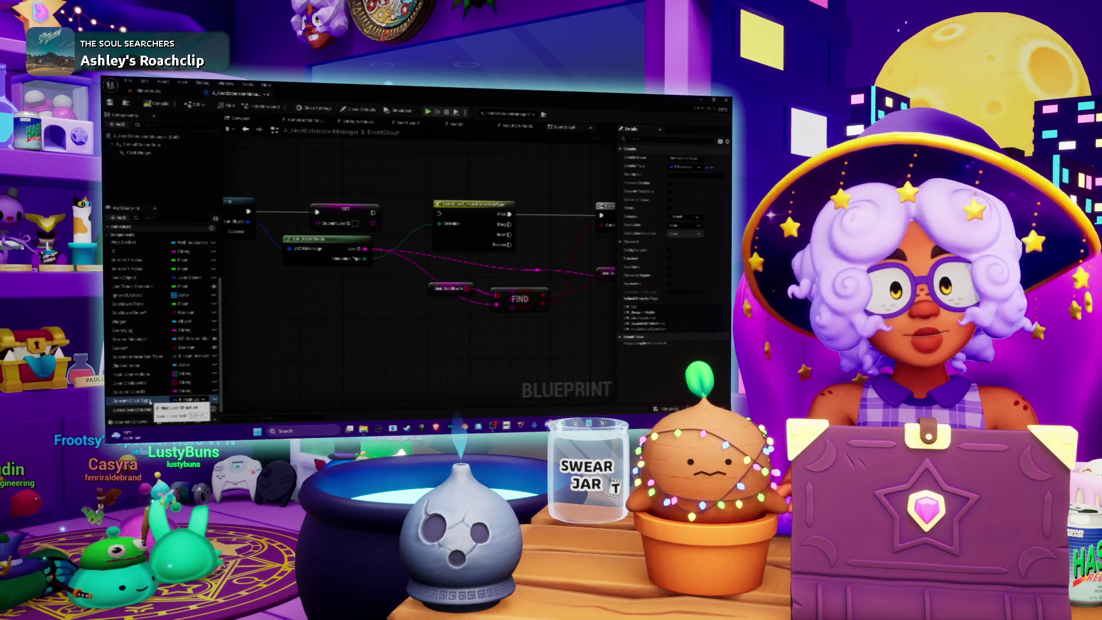
click(684, 166)
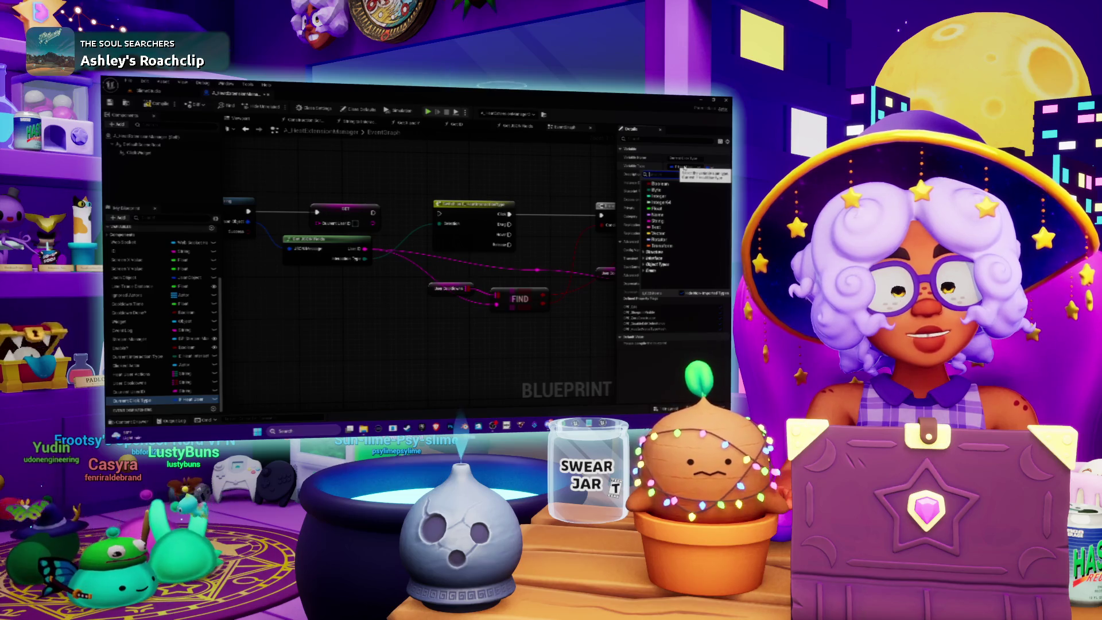
text(text)
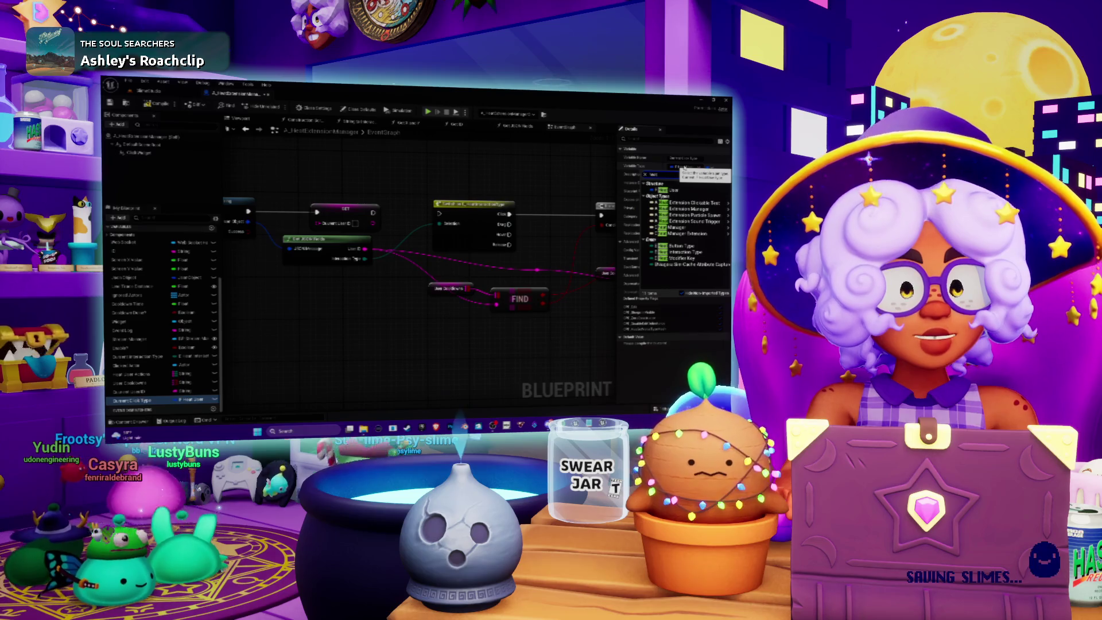
text(int)
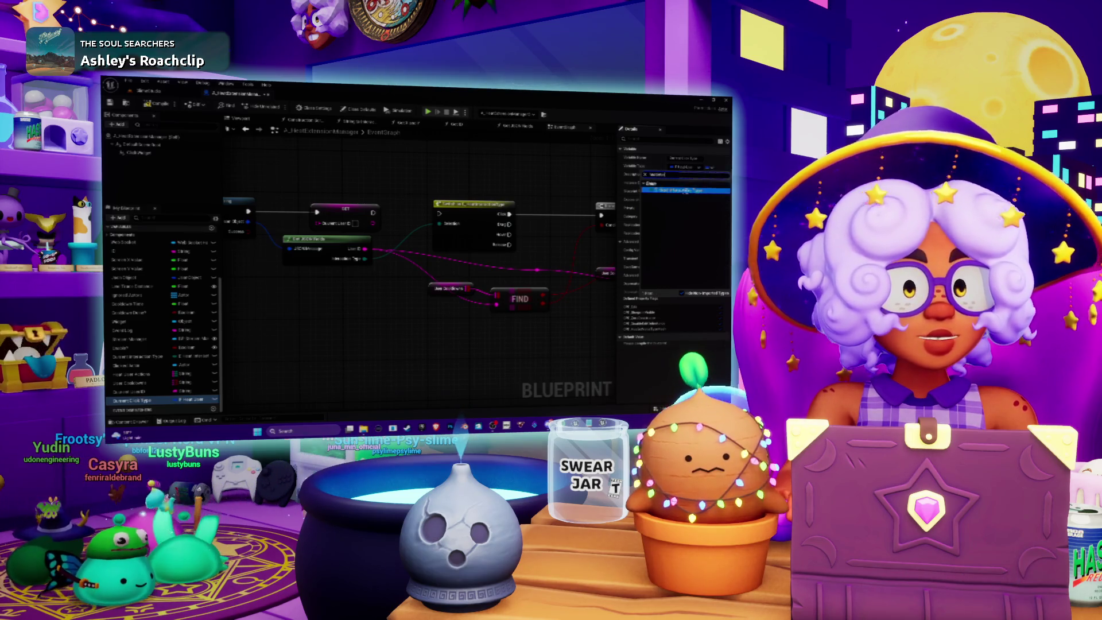
click(689, 191)
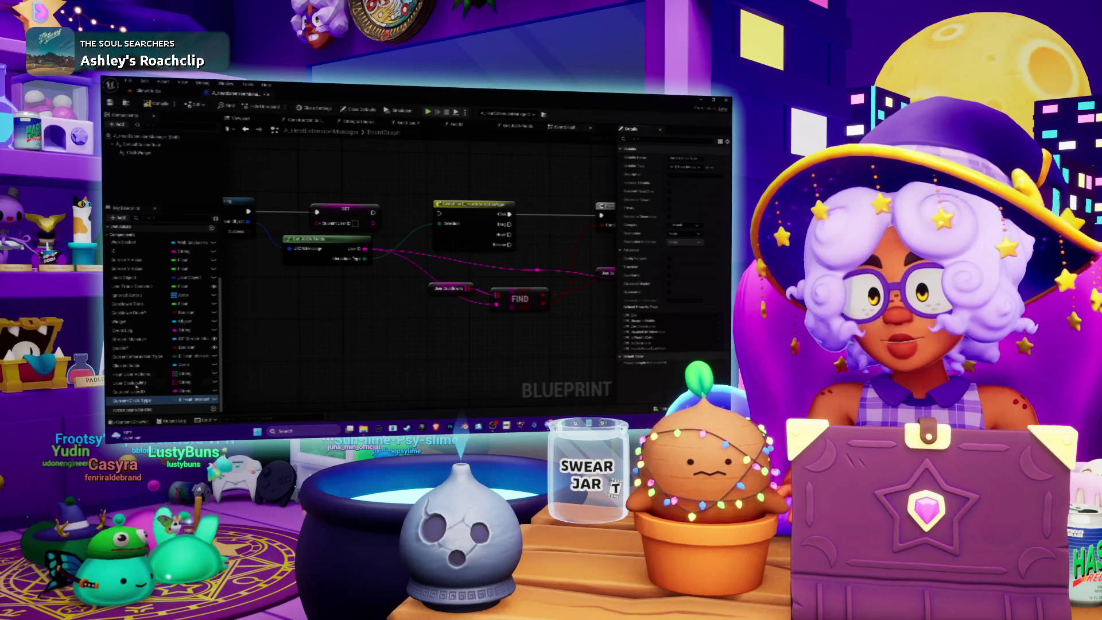
Drop a SET Current Click Type node and wire it between the first SET and Switch
mouse_move(136, 405)
mouse_down()
mouse_move(390, 253)
mouse_move(397, 221)
mouse_move(437, 180)
mouse_up()
drag(305, 197, 391, 191)
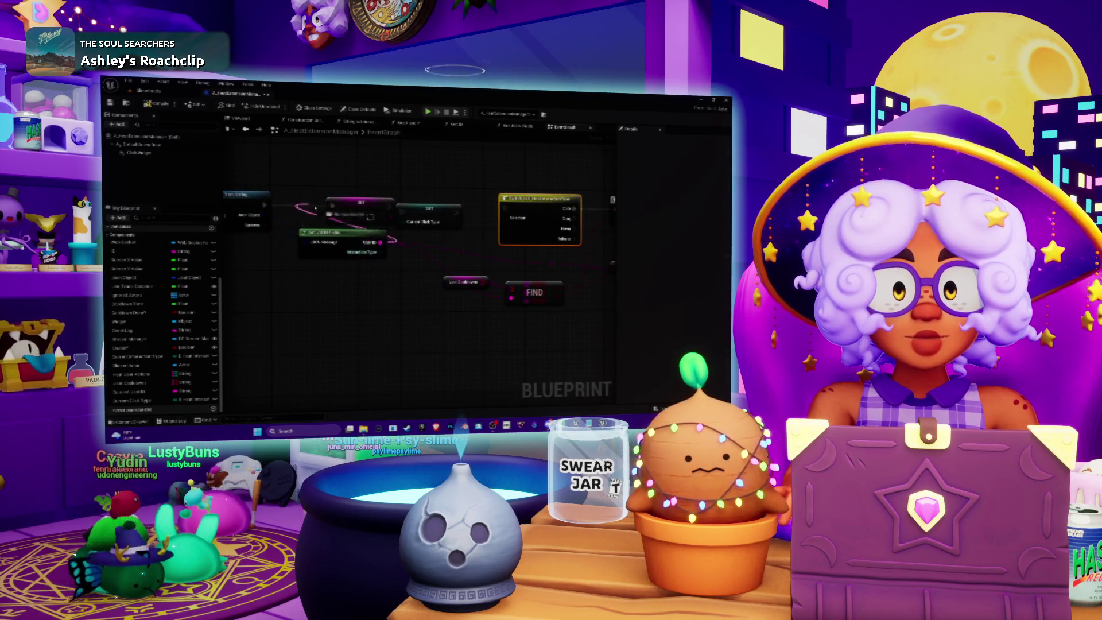
mouse_move(395, 242)
mouse_down()
mouse_move(430, 223)
mouse_move(420, 214)
mouse_up()
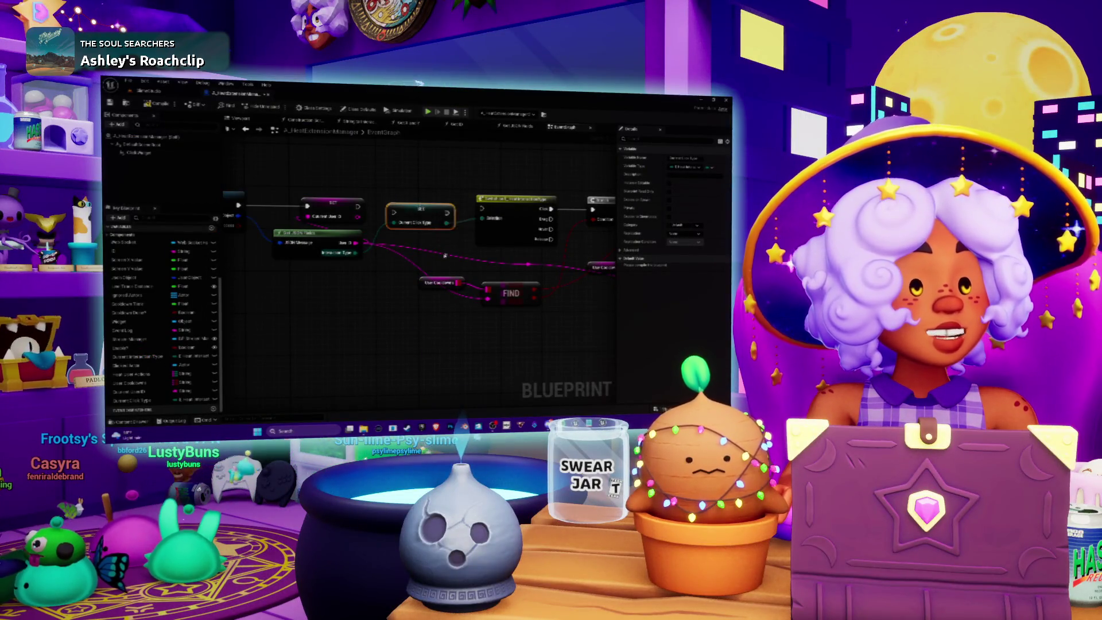
Place a Current User ID getter near FIND and connect it to FIND's key input
drag(445, 255, 453, 279)
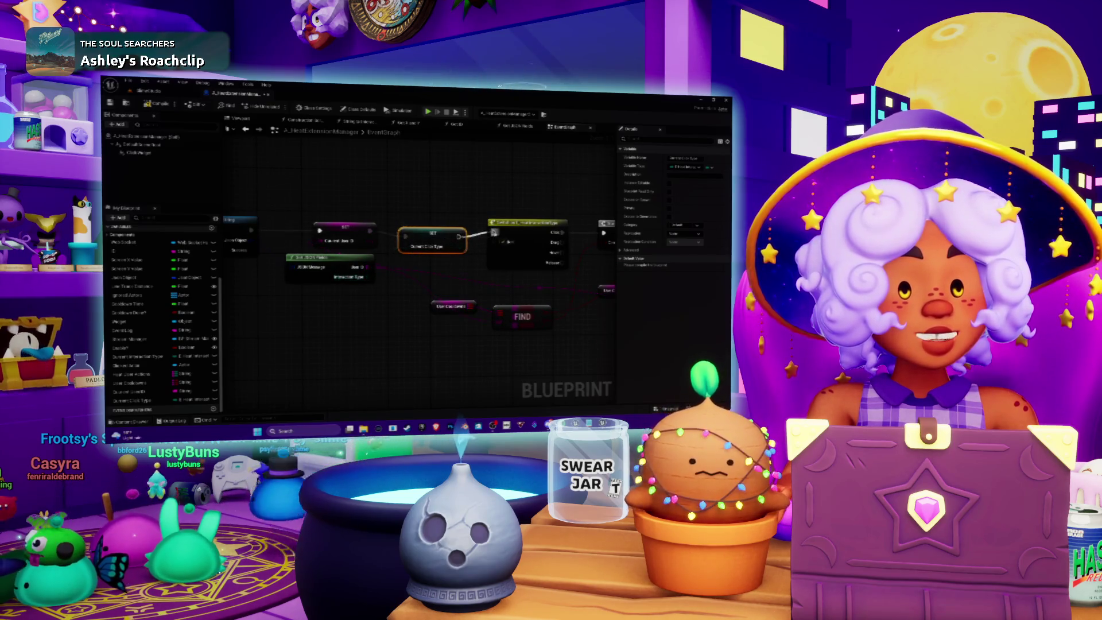
drag(441, 245, 379, 244)
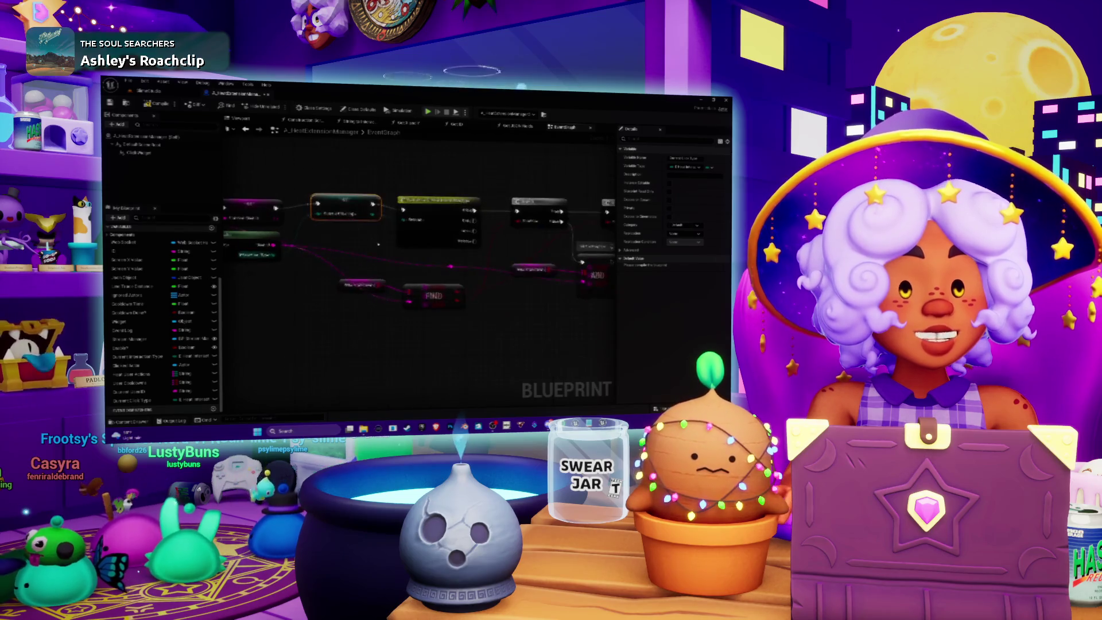
mouse_move(459, 277)
mouse_down()
mouse_move(447, 277)
mouse_move(448, 262)
mouse_move(461, 261)
mouse_up()
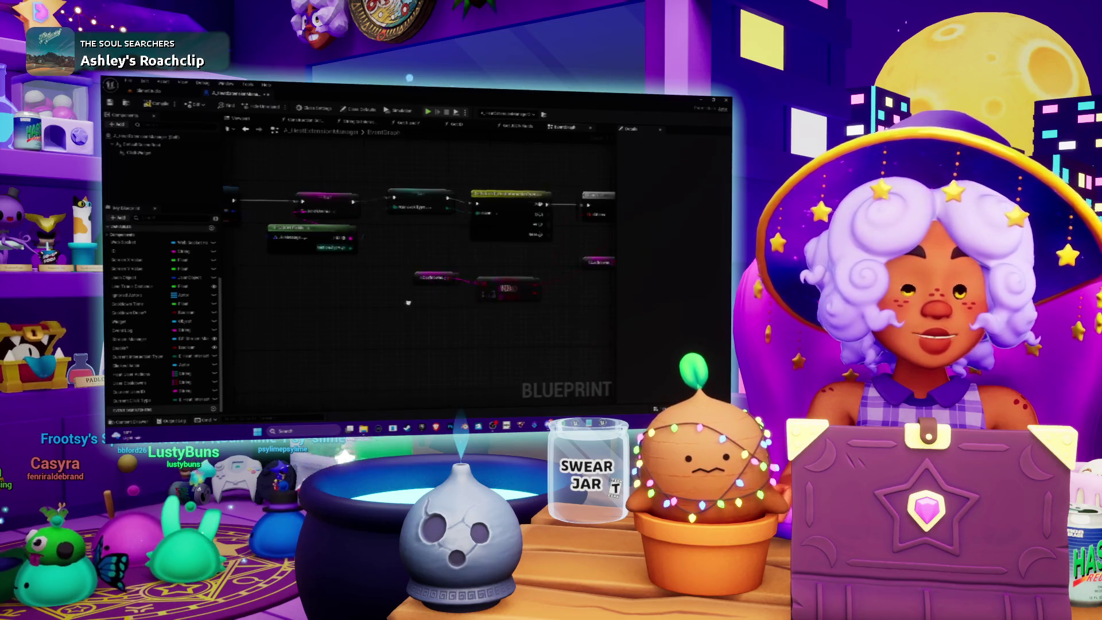
drag(408, 302, 364, 298)
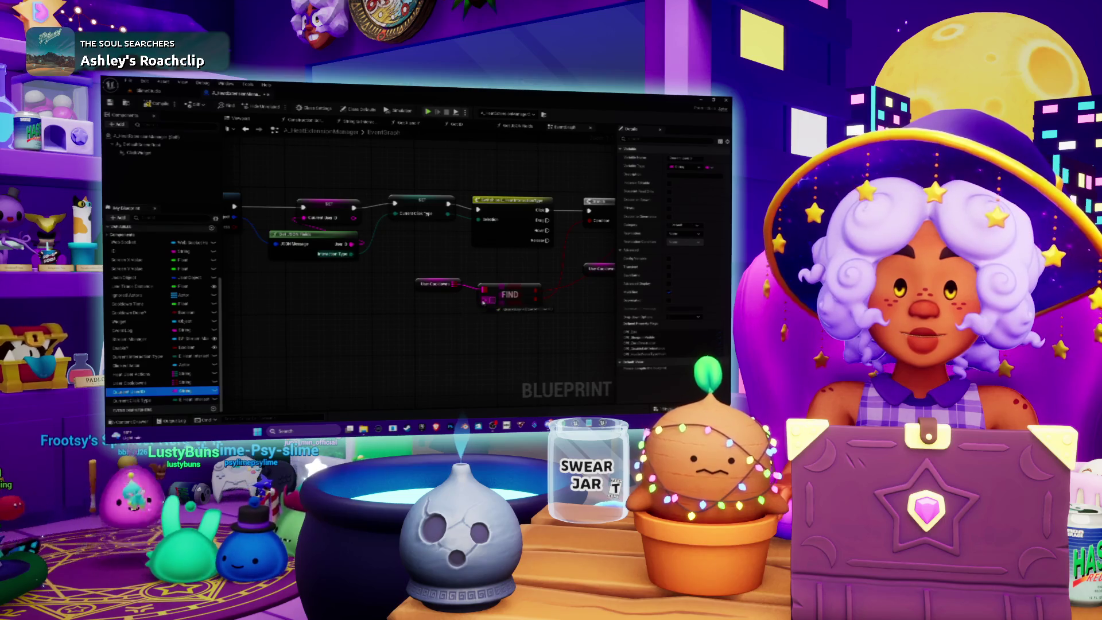
mouse_move(487, 298)
mouse_down()
mouse_move(417, 301)
mouse_move(363, 267)
mouse_up()
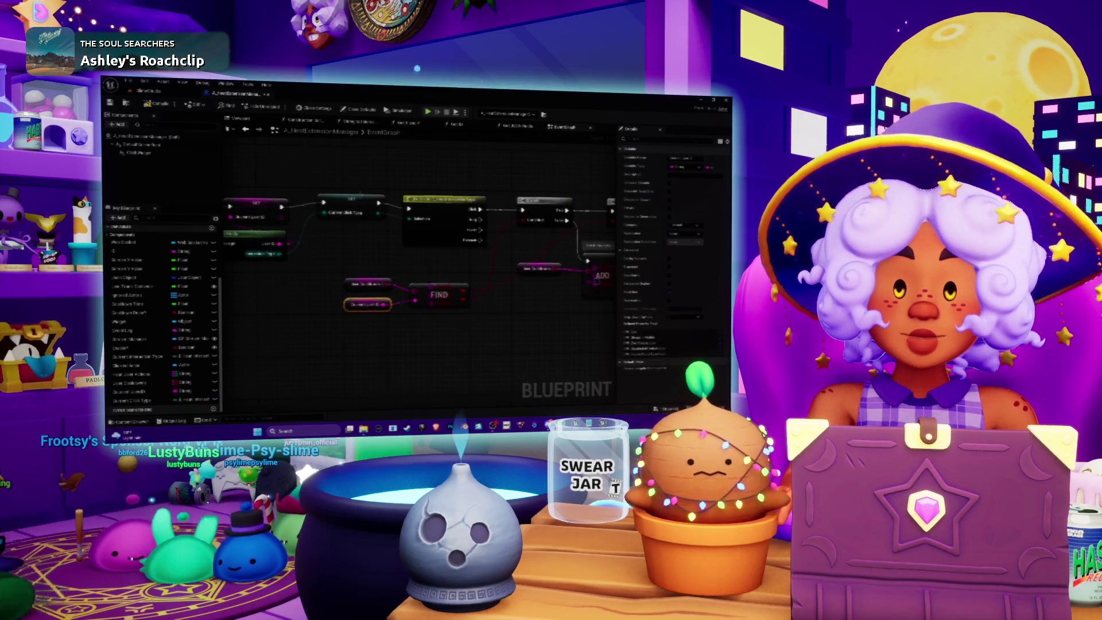
click(357, 209)
drag(302, 210, 219, 214)
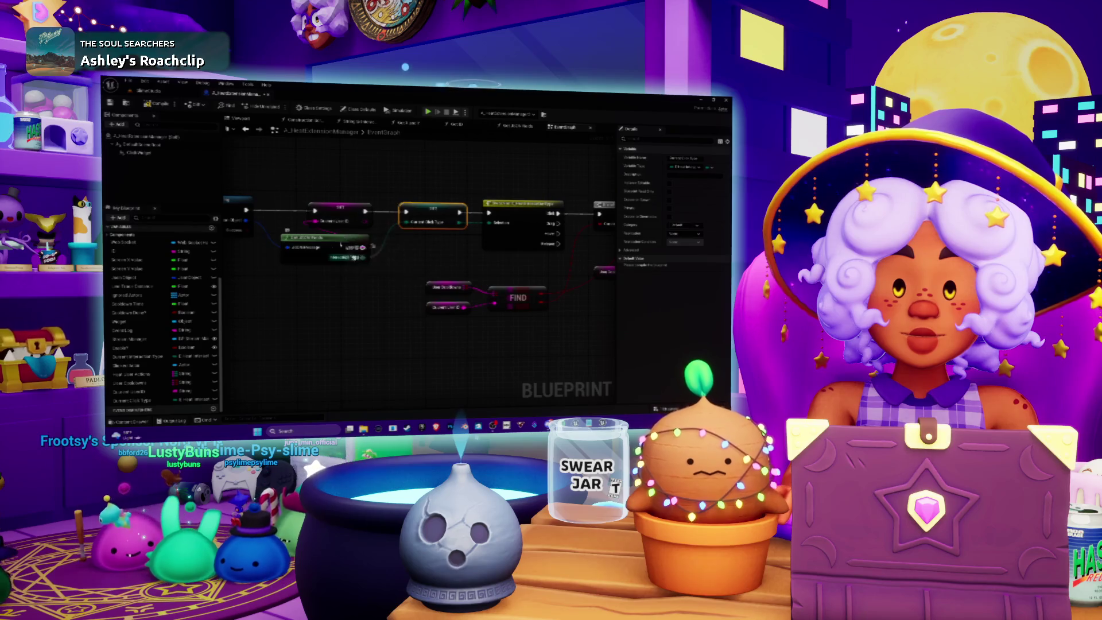
mouse_move(303, 249)
mouse_down()
mouse_move(264, 232)
mouse_move(414, 227)
mouse_up()
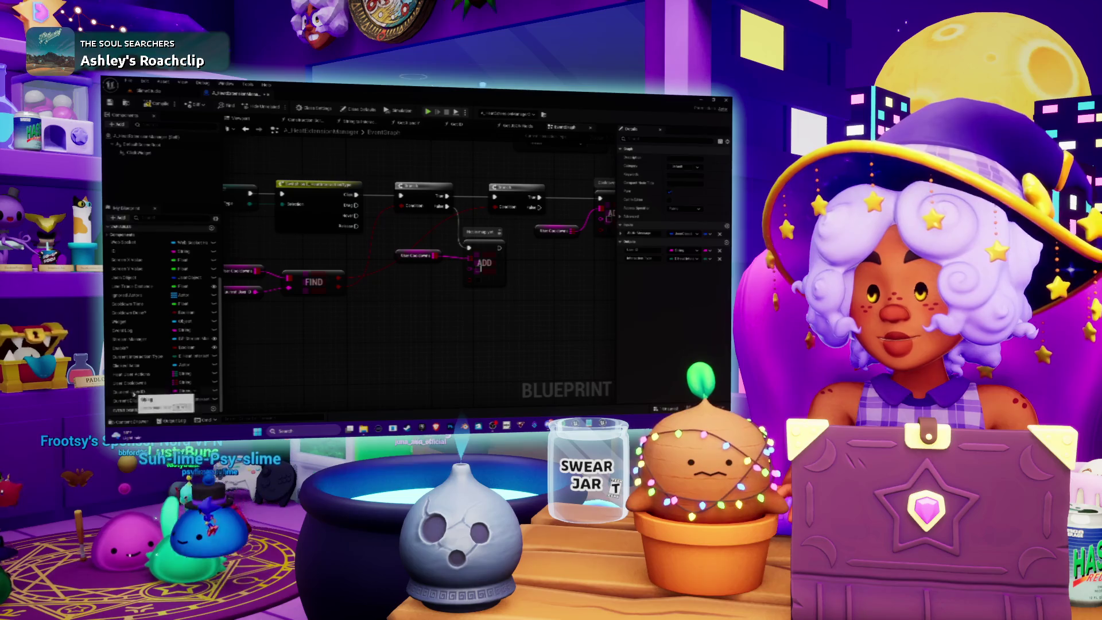
Connect a new Current User ID getter to the lower ADD node next to List Cooldowns
mouse_move(133, 392)
mouse_down()
mouse_move(514, 274)
mouse_move(403, 282)
mouse_up()
click(406, 281)
mouse_move(533, 255)
mouse_down()
mouse_move(436, 261)
mouse_move(498, 281)
mouse_move(483, 284)
mouse_up()
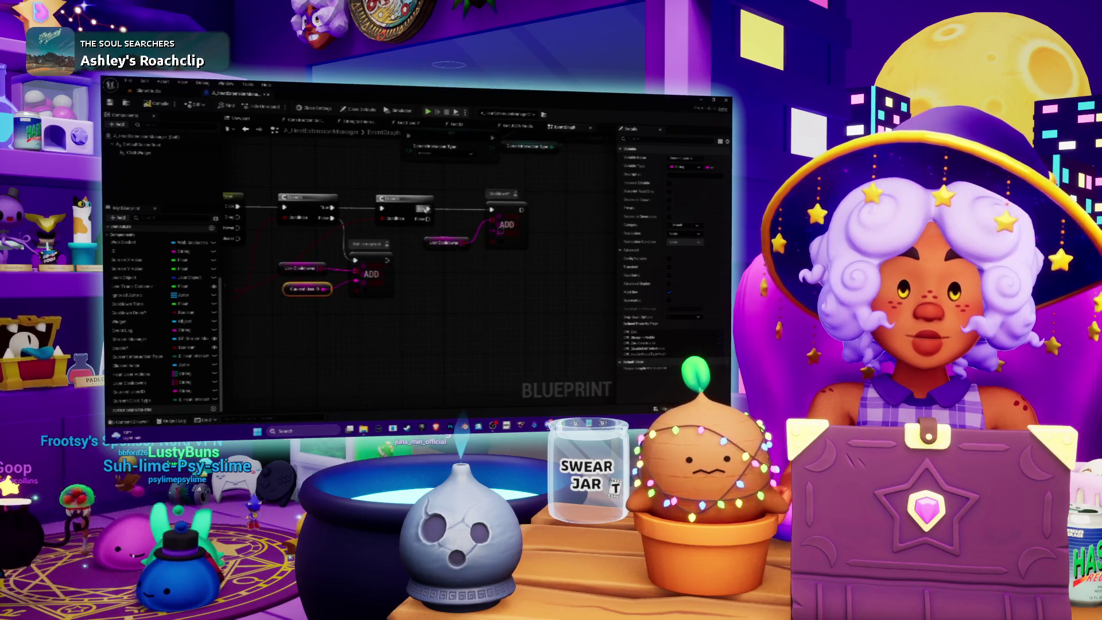
drag(437, 255, 517, 253)
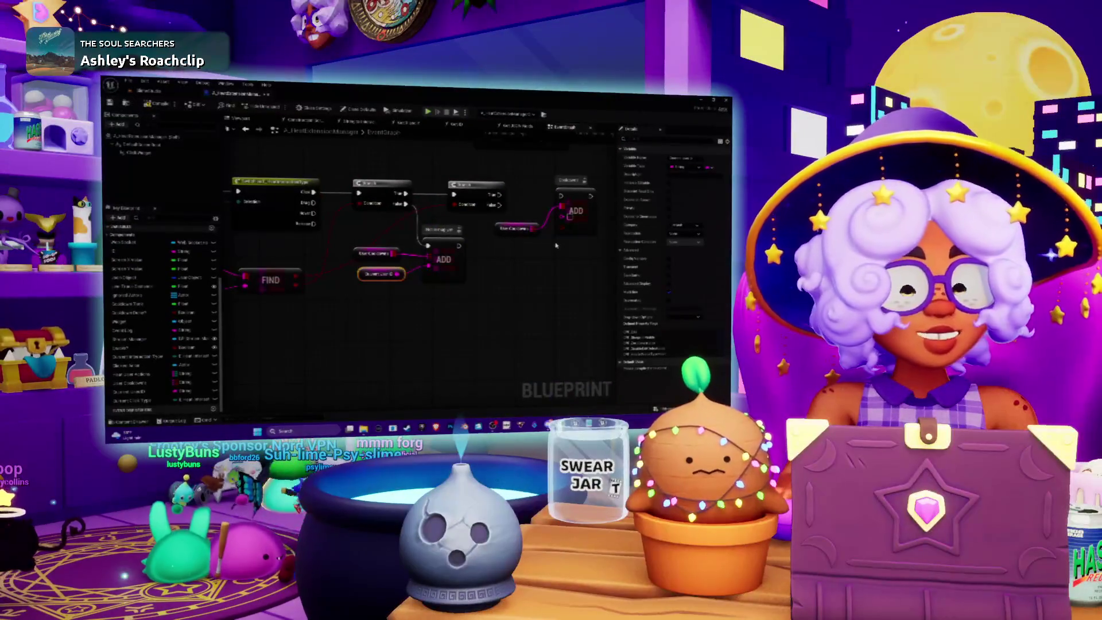
drag(546, 253, 491, 304)
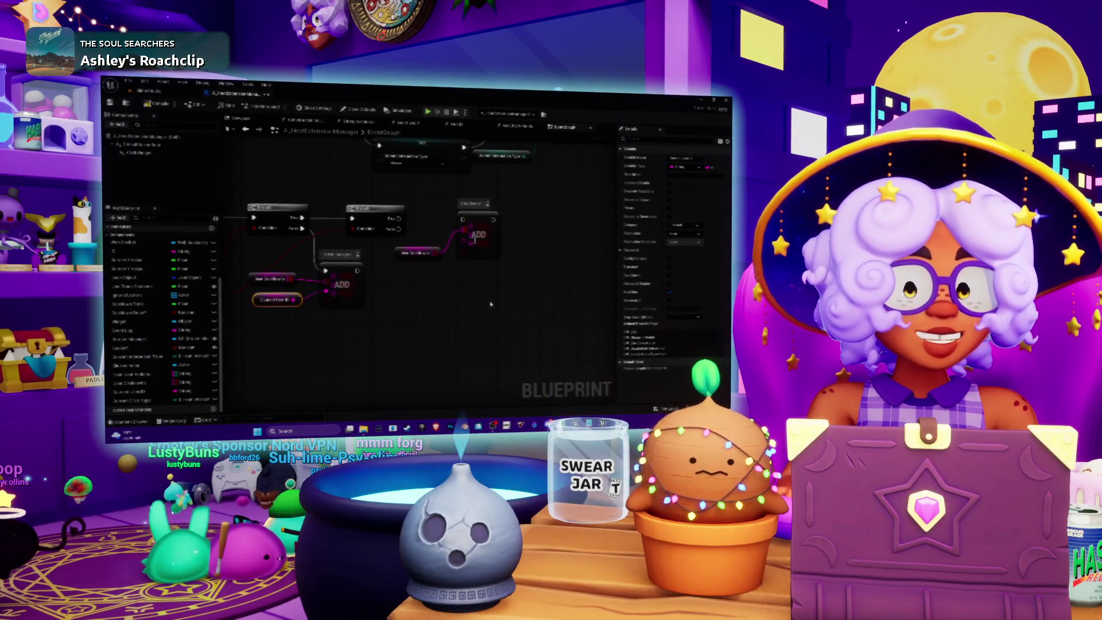
mouse_move(399, 323)
mouse_down()
mouse_move(480, 303)
mouse_move(448, 295)
mouse_move(503, 275)
mouse_move(560, 267)
mouse_up()
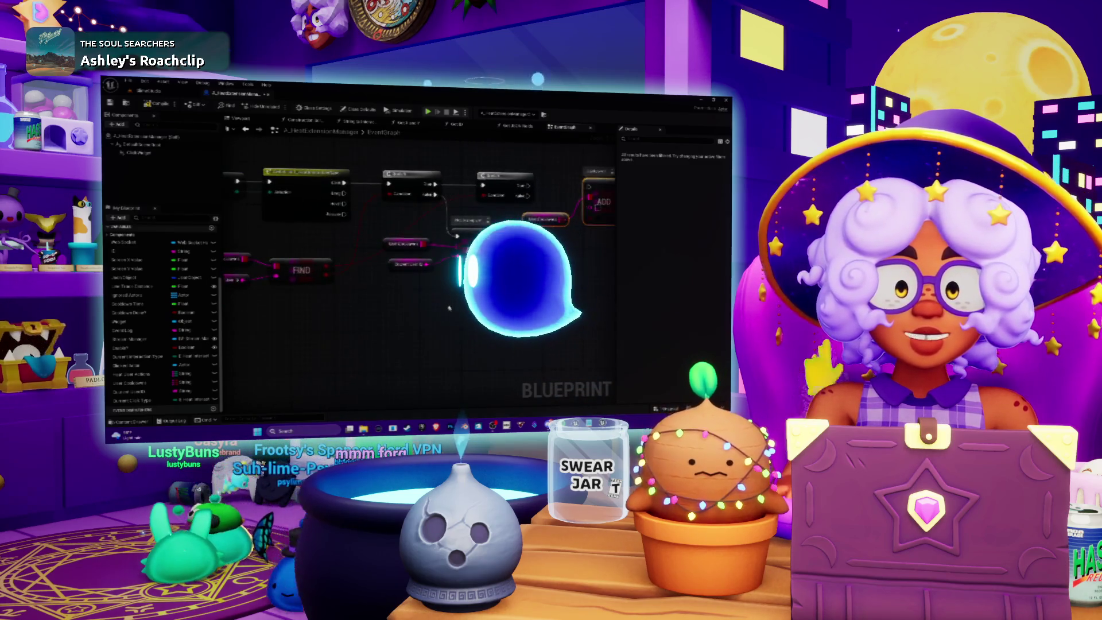
drag(502, 297, 434, 327)
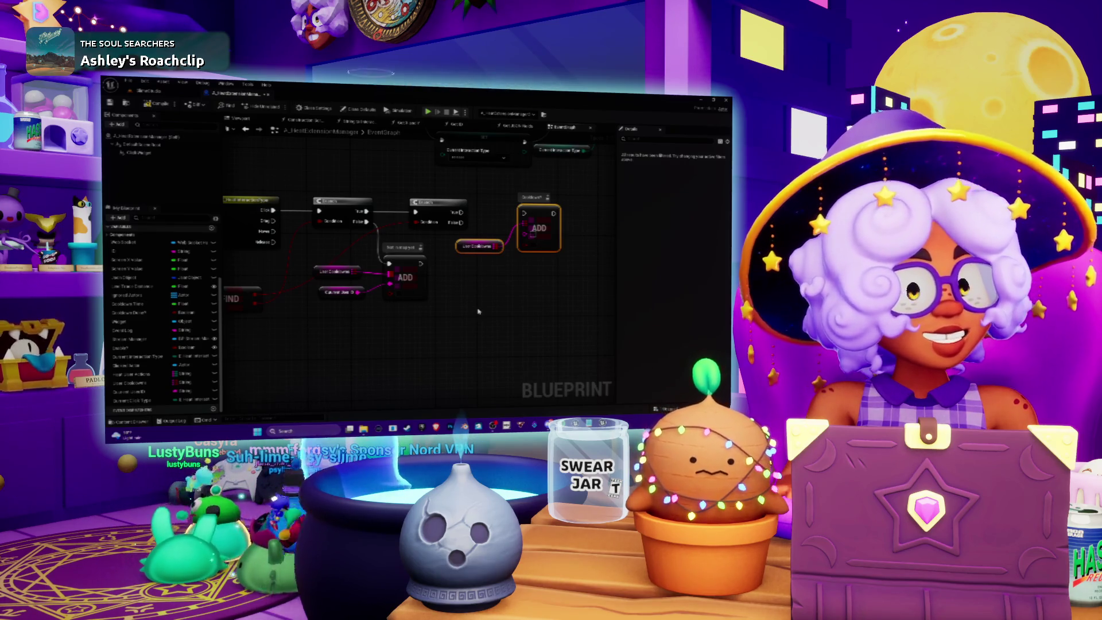
drag(491, 280, 451, 275)
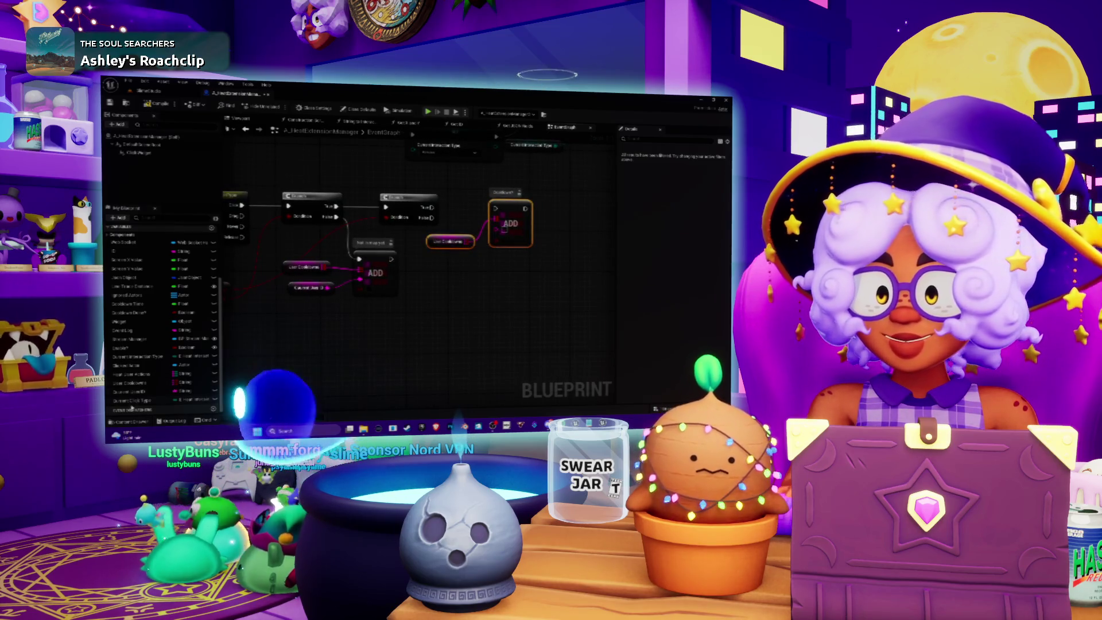
Select the ADD node with List Cooldowns and move the FIND node and its inputs up
scroll(592, 242, up, 2)
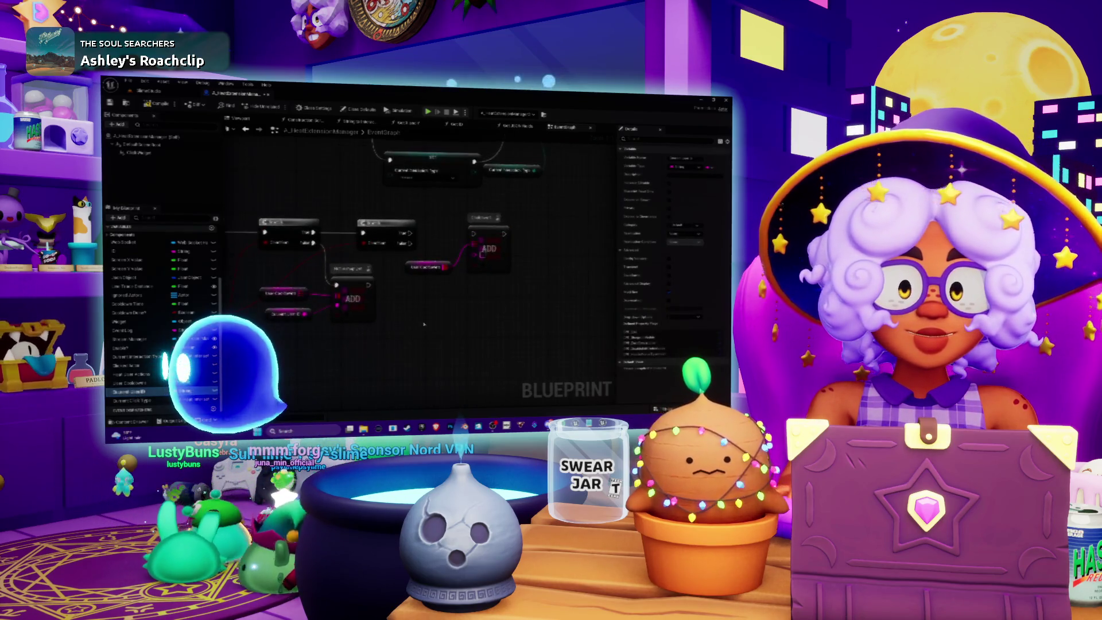
click(464, 267)
ctrl+click(396, 260)
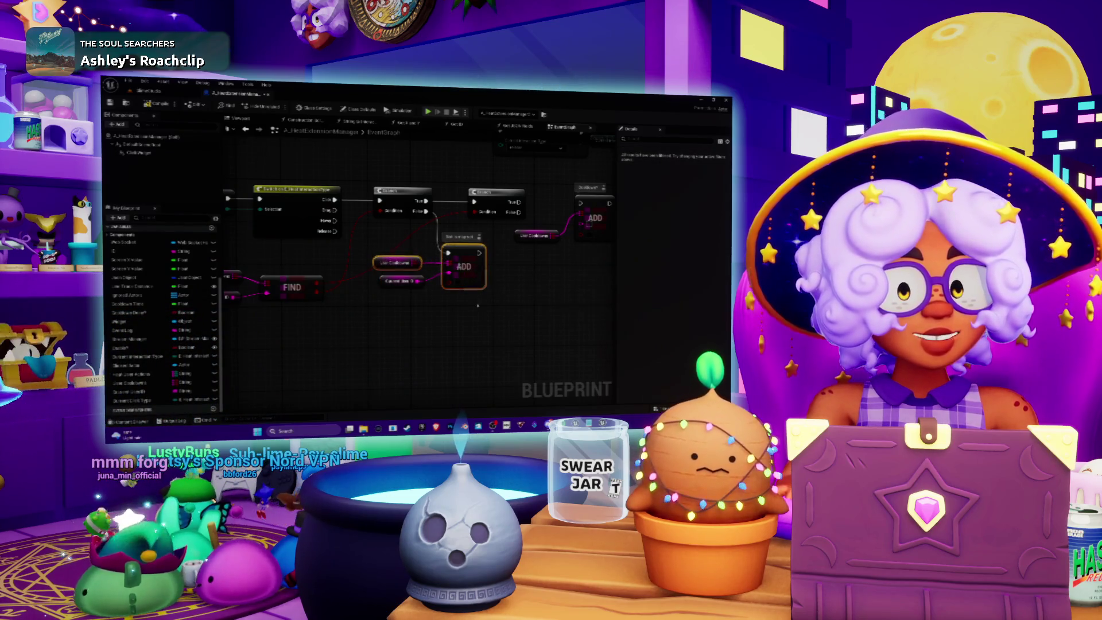
drag(432, 312, 450, 343)
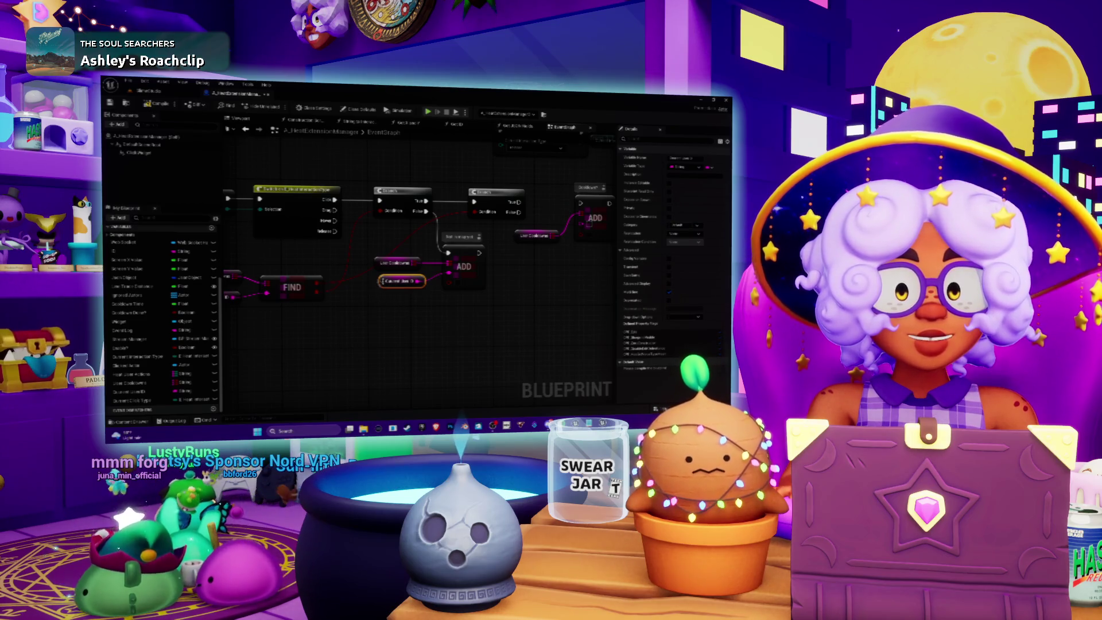
mouse_move(392, 295)
mouse_down()
mouse_move(434, 244)
mouse_move(447, 249)
mouse_up()
mouse_move(452, 320)
mouse_down()
mouse_move(467, 311)
mouse_move(520, 324)
mouse_up()
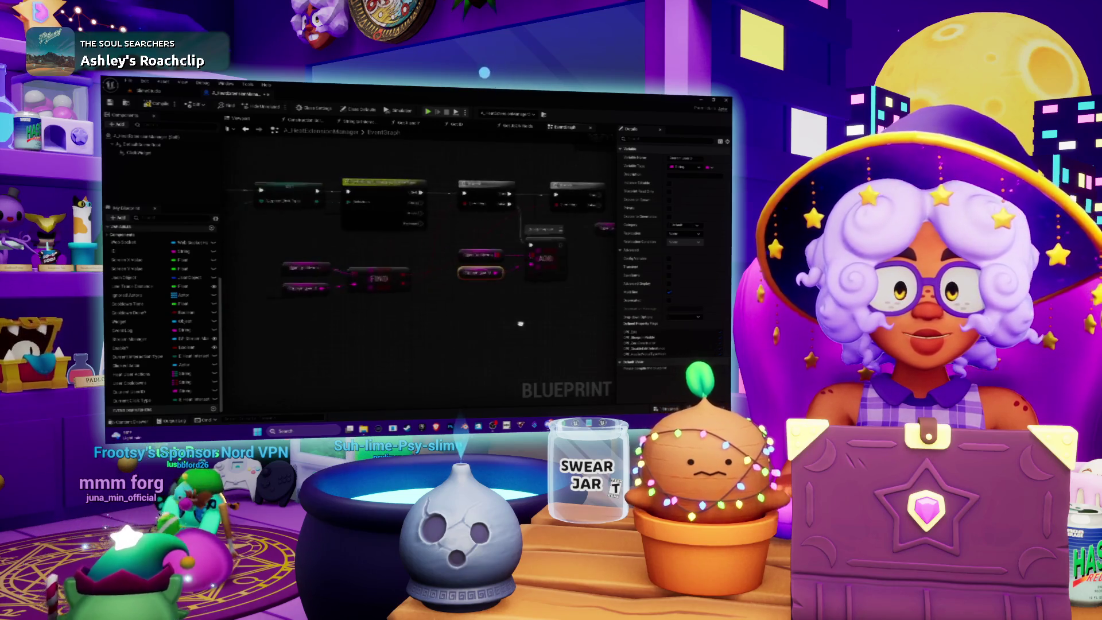
mouse_move(283, 303)
mouse_down()
mouse_move(413, 258)
mouse_move(374, 260)
mouse_up()
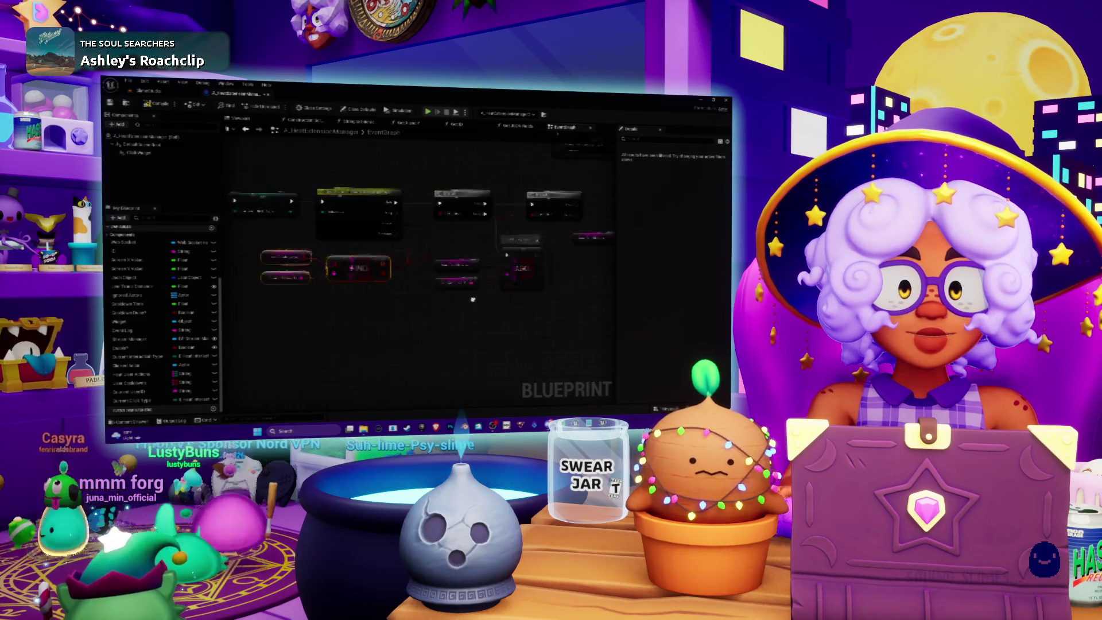
mouse_move(597, 280)
mouse_down()
mouse_move(478, 290)
mouse_move(504, 268)
mouse_up()
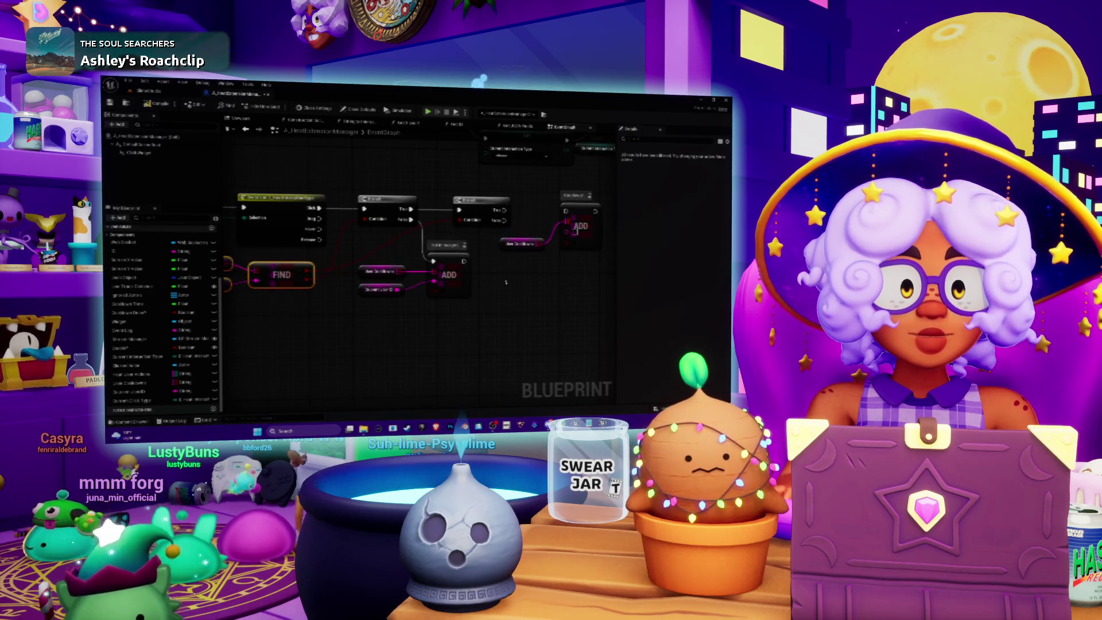
Marquee-select the ADD node and its two inputs, then shift the Branch node right
drag(508, 327, 353, 261)
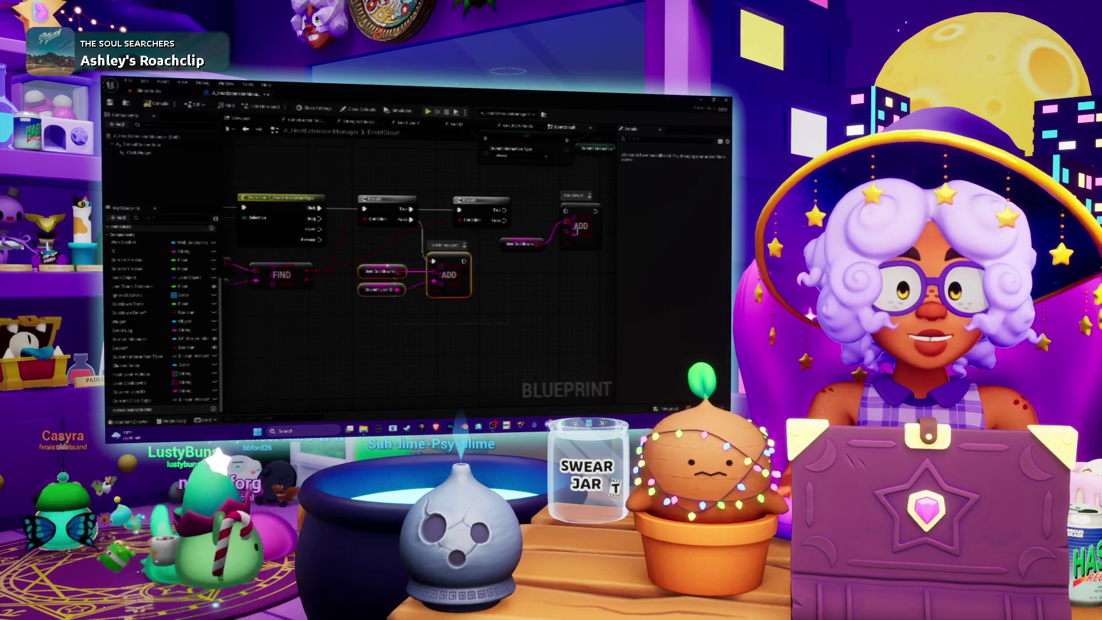
mouse_move(506, 286)
mouse_down()
mouse_move(419, 302)
mouse_move(438, 319)
mouse_move(355, 307)
mouse_move(458, 303)
mouse_up()
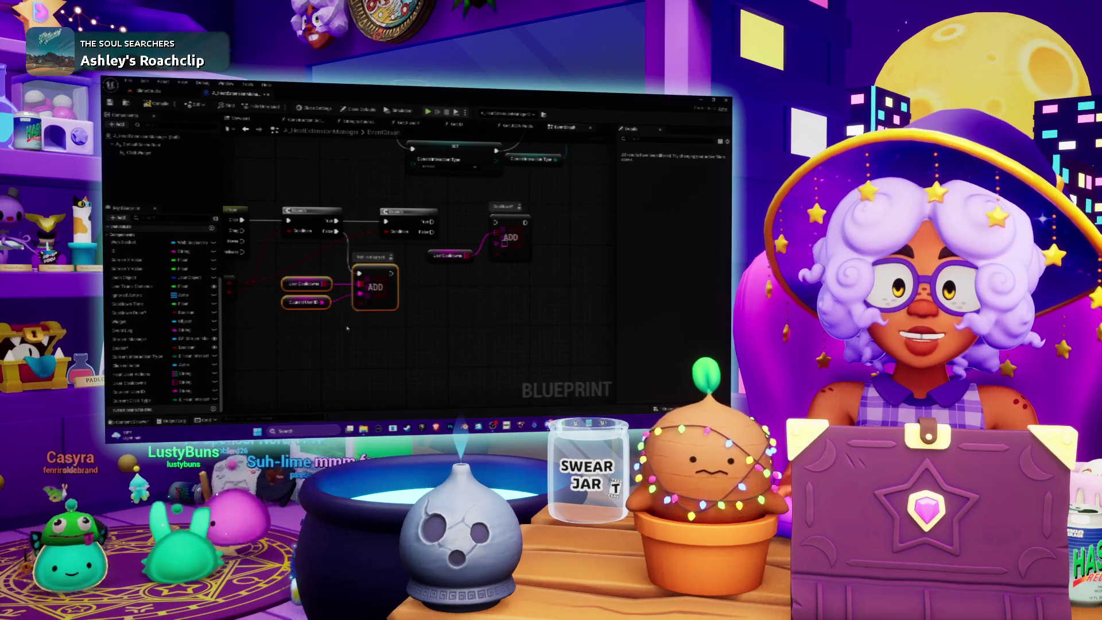
drag(477, 221, 456, 276)
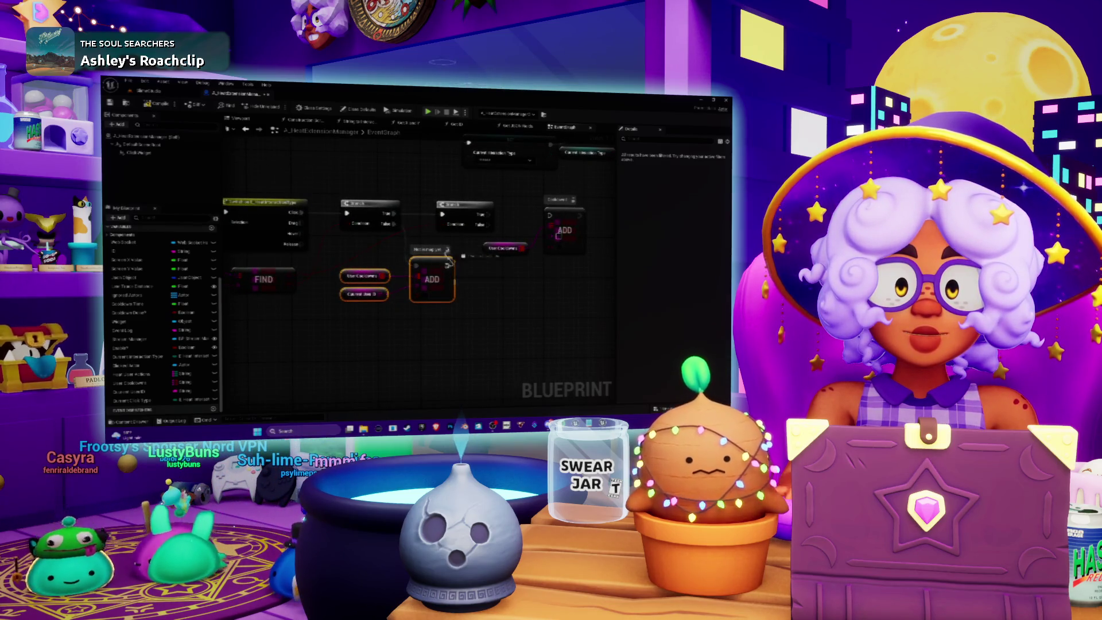
drag(470, 210, 501, 210)
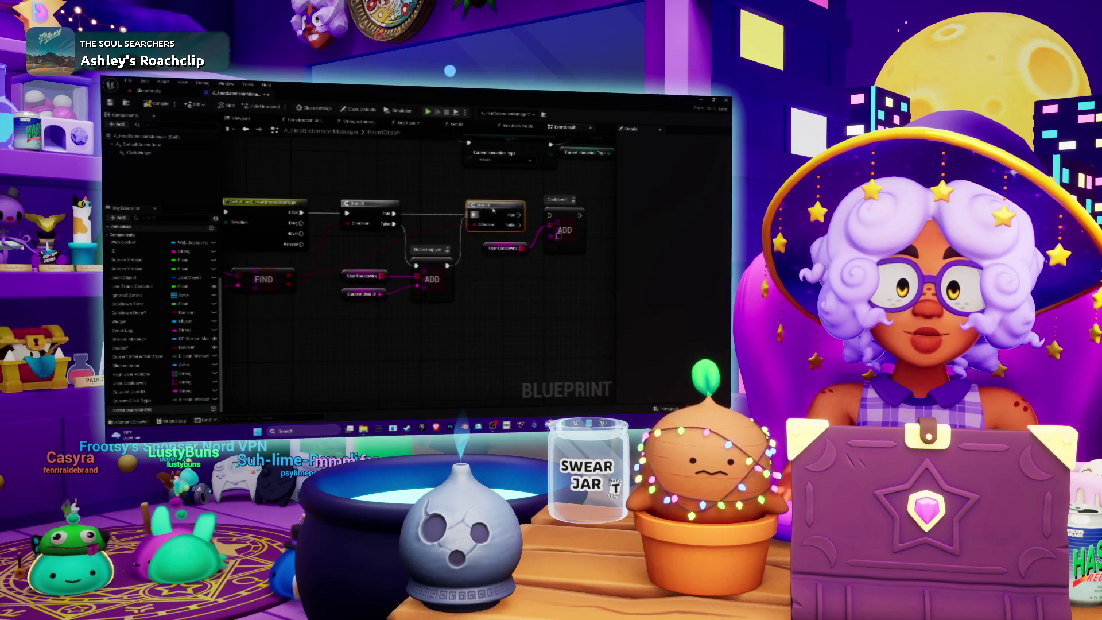
drag(445, 267, 463, 265)
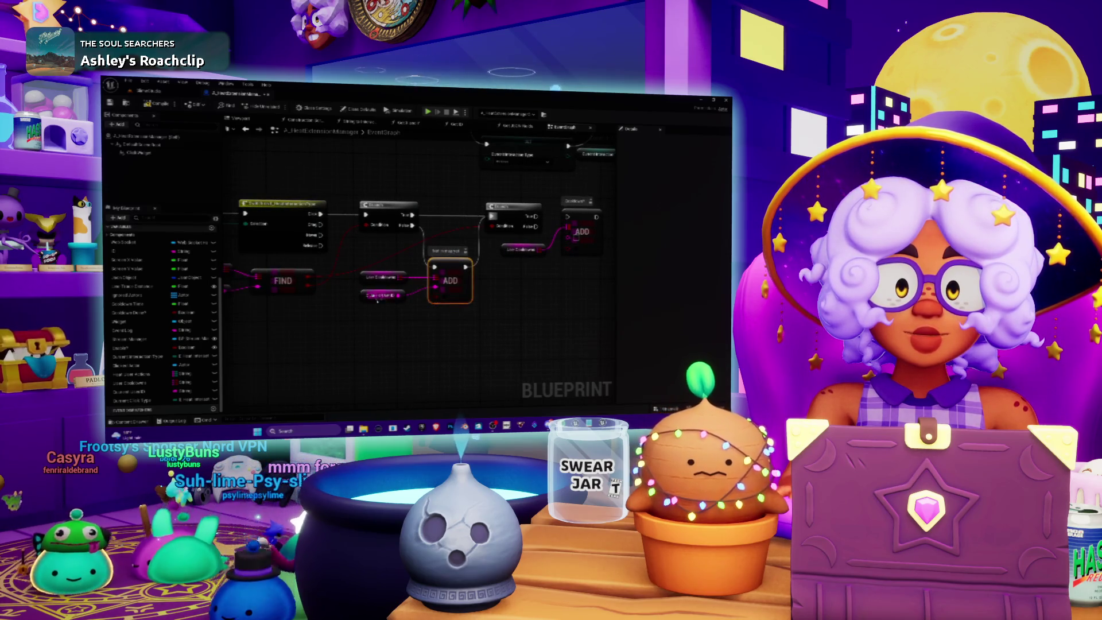
Select the second Branch node and give it a 'Cooldown?' comment bubble
click(454, 251)
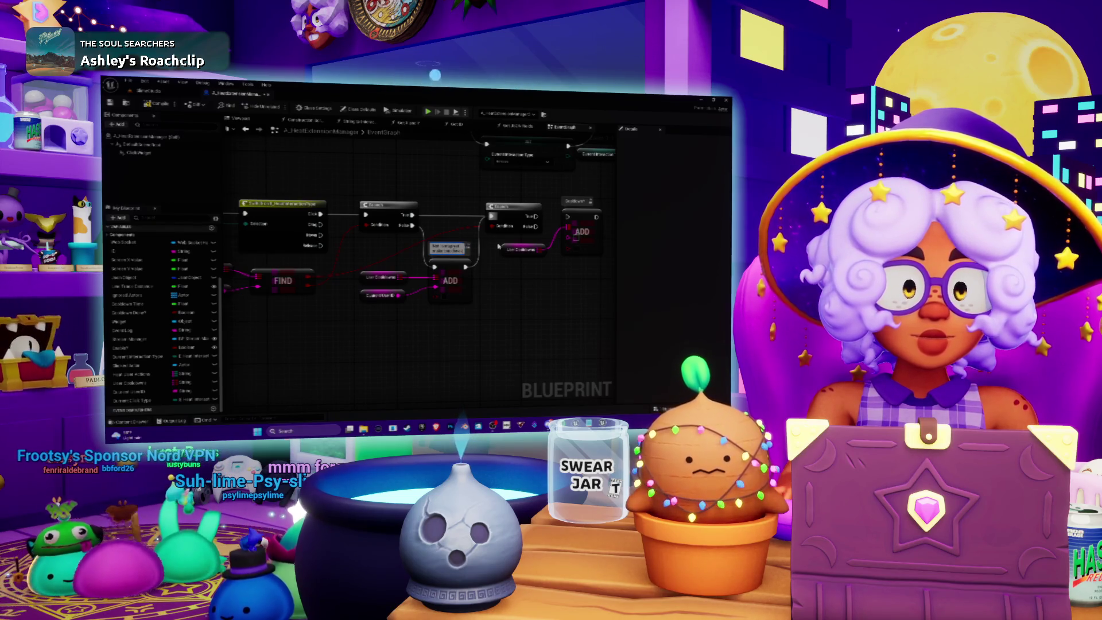
drag(532, 269, 462, 273)
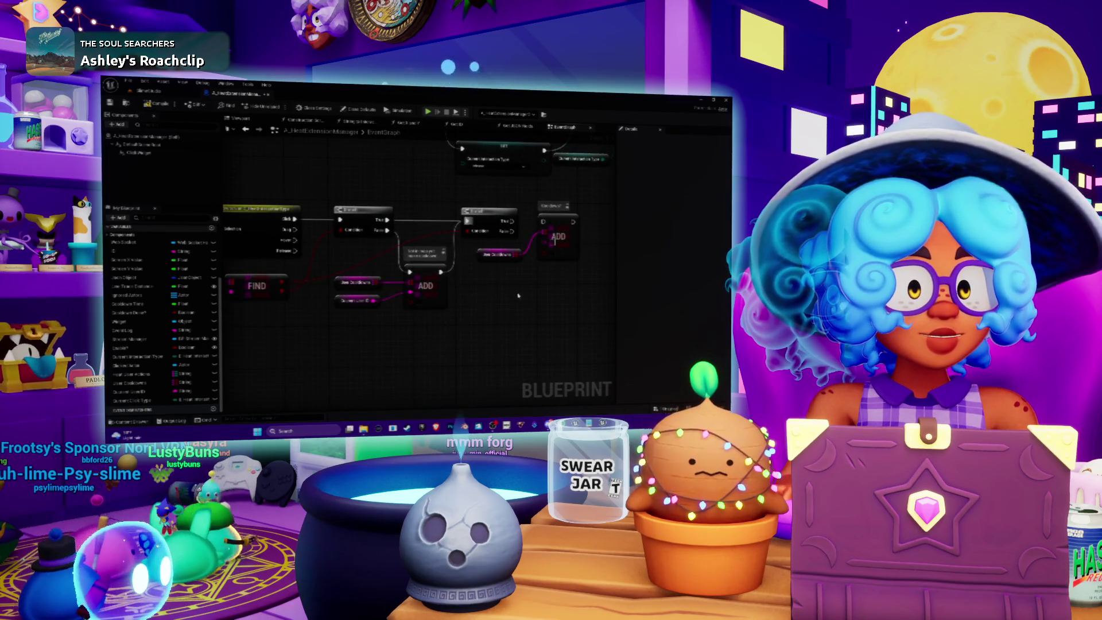
drag(518, 294, 478, 293)
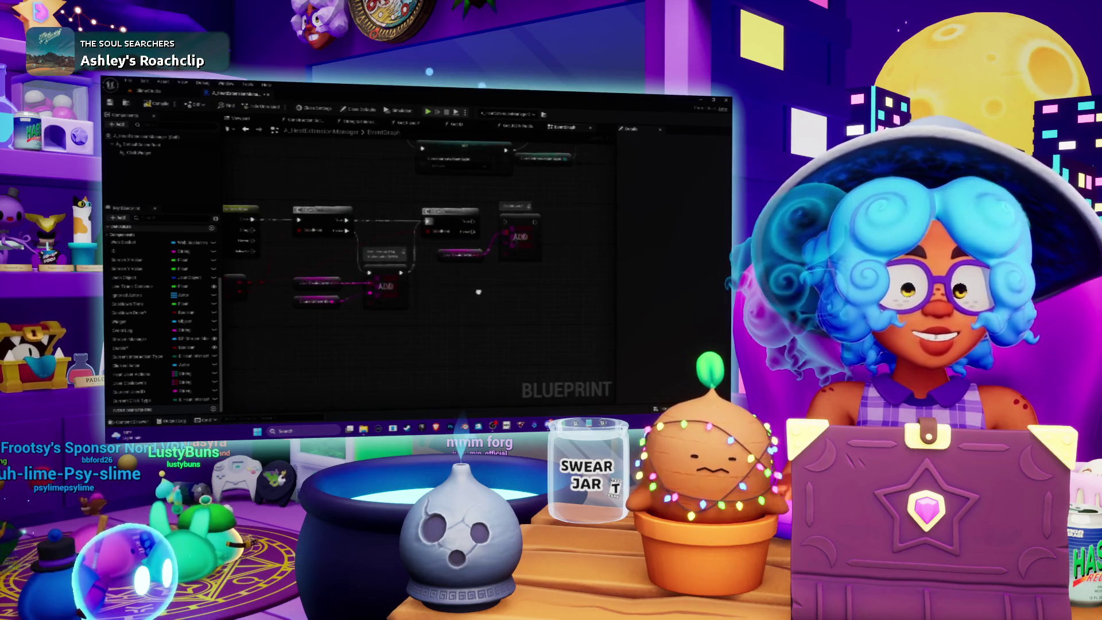
drag(486, 213, 493, 218)
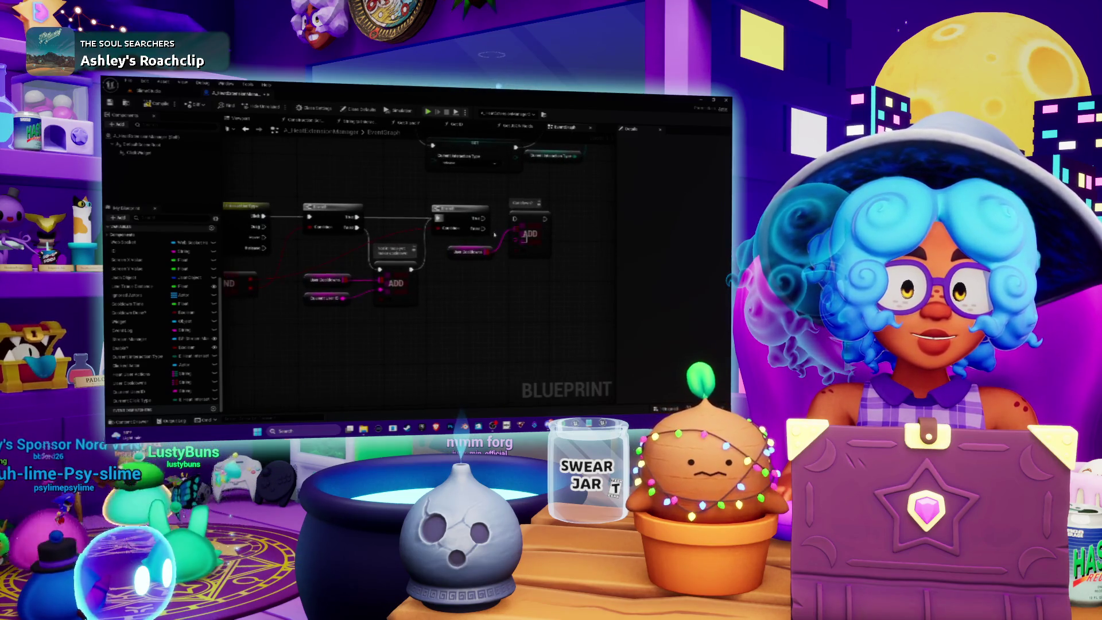
drag(458, 277, 450, 289)
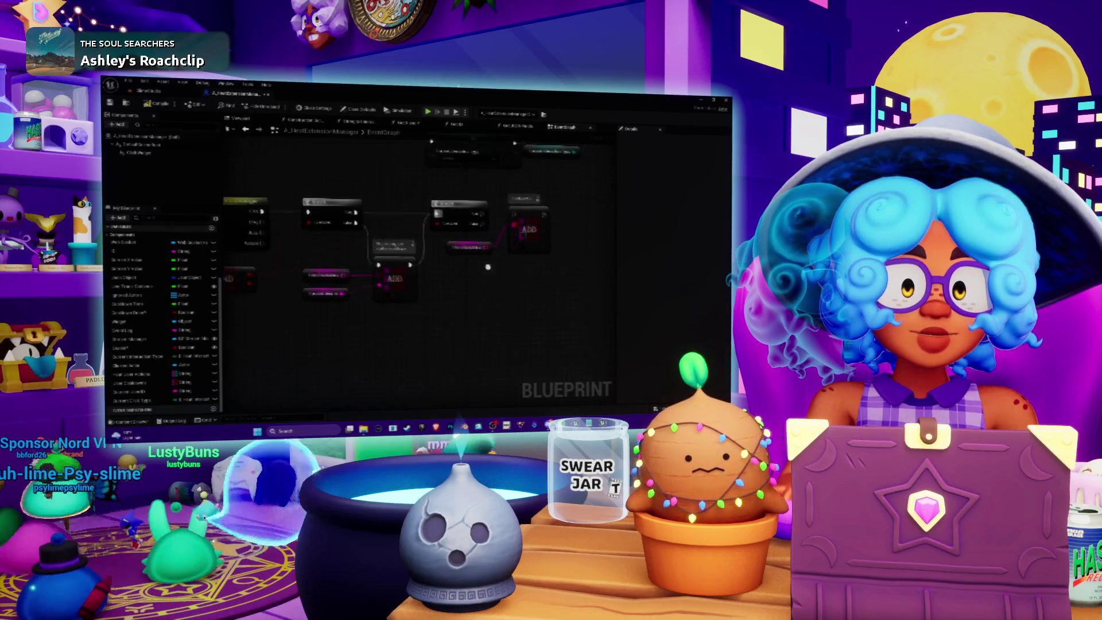
drag(456, 245, 477, 243)
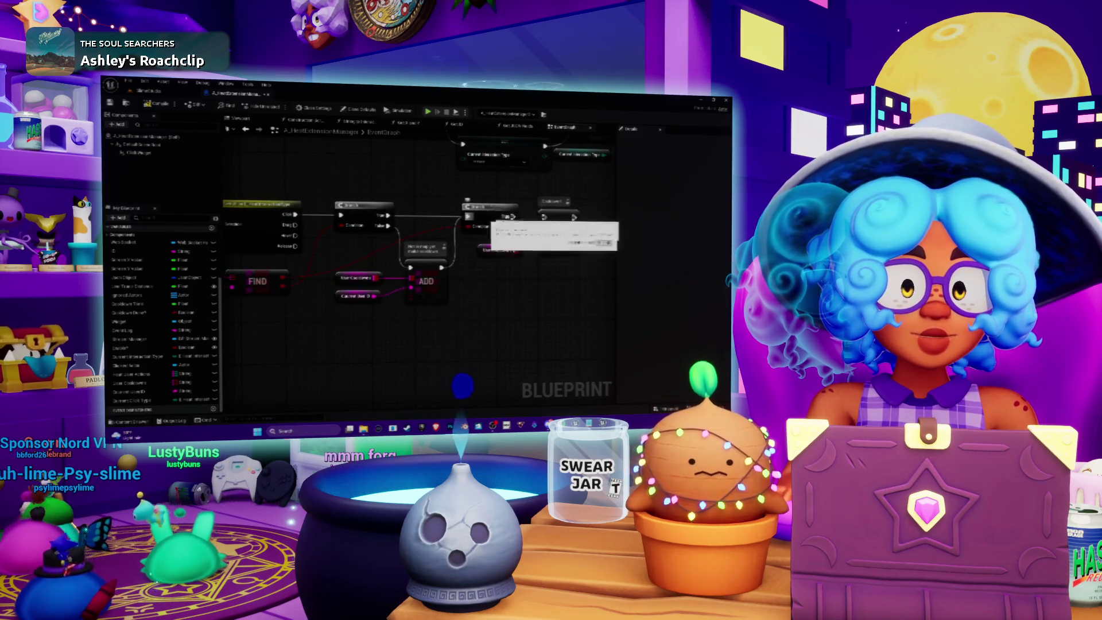
drag(477, 211, 478, 219)
click(466, 211)
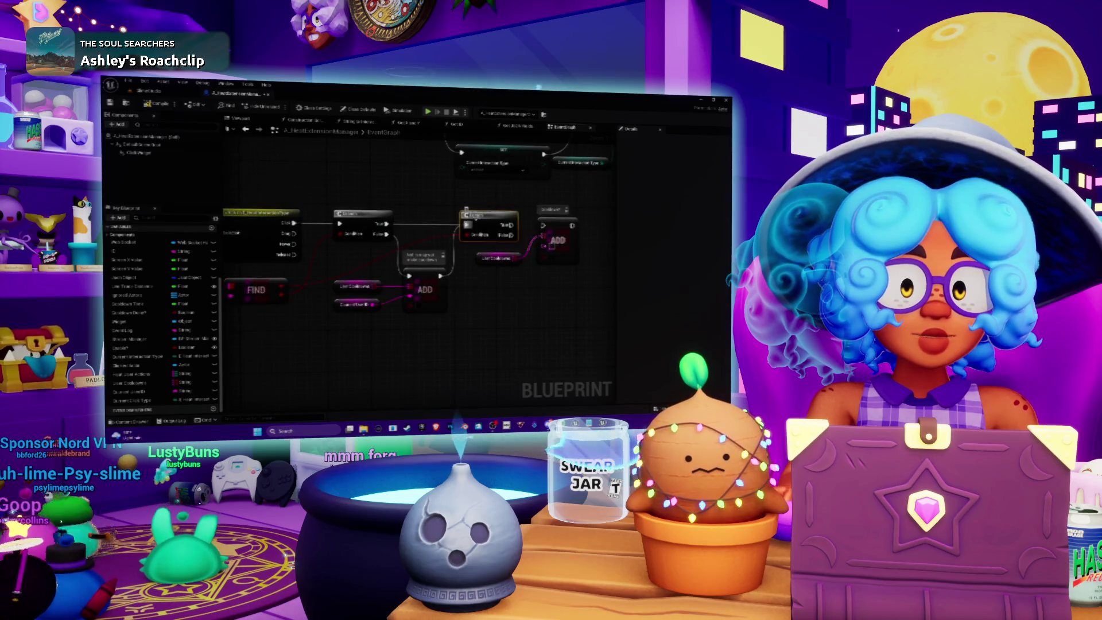
click(498, 205)
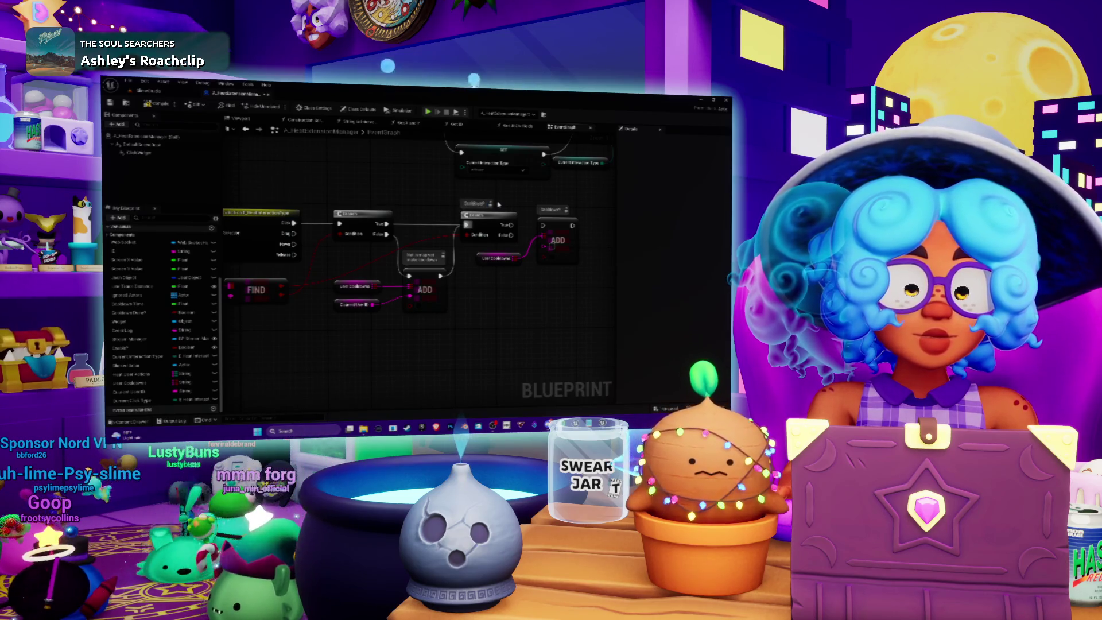
Reword the comment to 'Is on cooldown?' and delete the right-hand ADD node and Use Cooldown getter
double_click(474, 204)
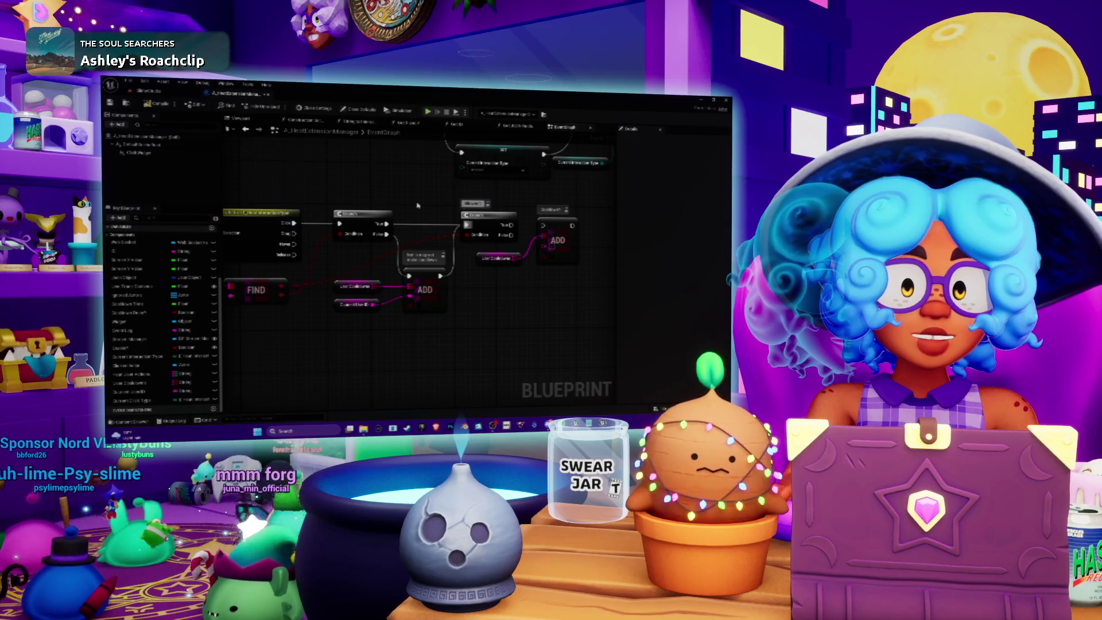
text(Is on cooldown?)
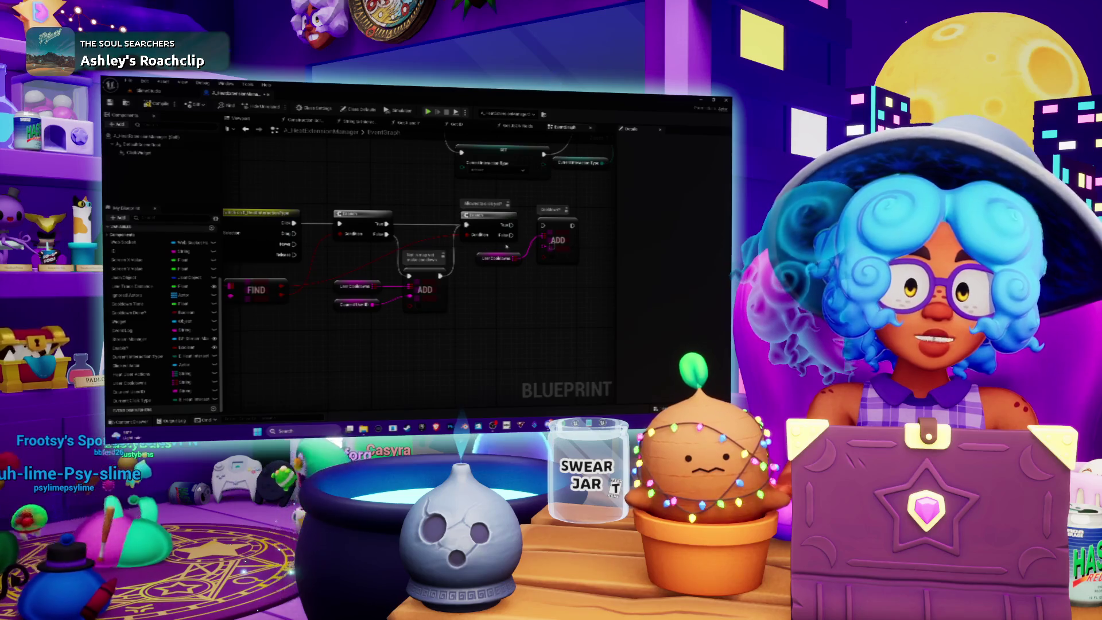
drag(418, 205, 334, 191)
drag(476, 211, 497, 221)
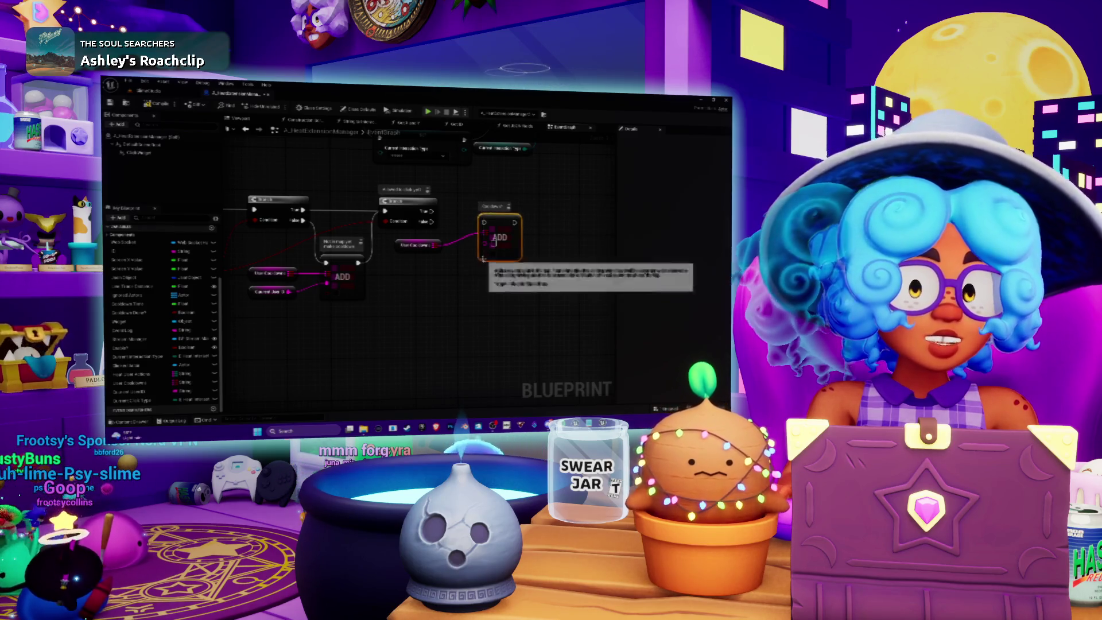
key(Delete)
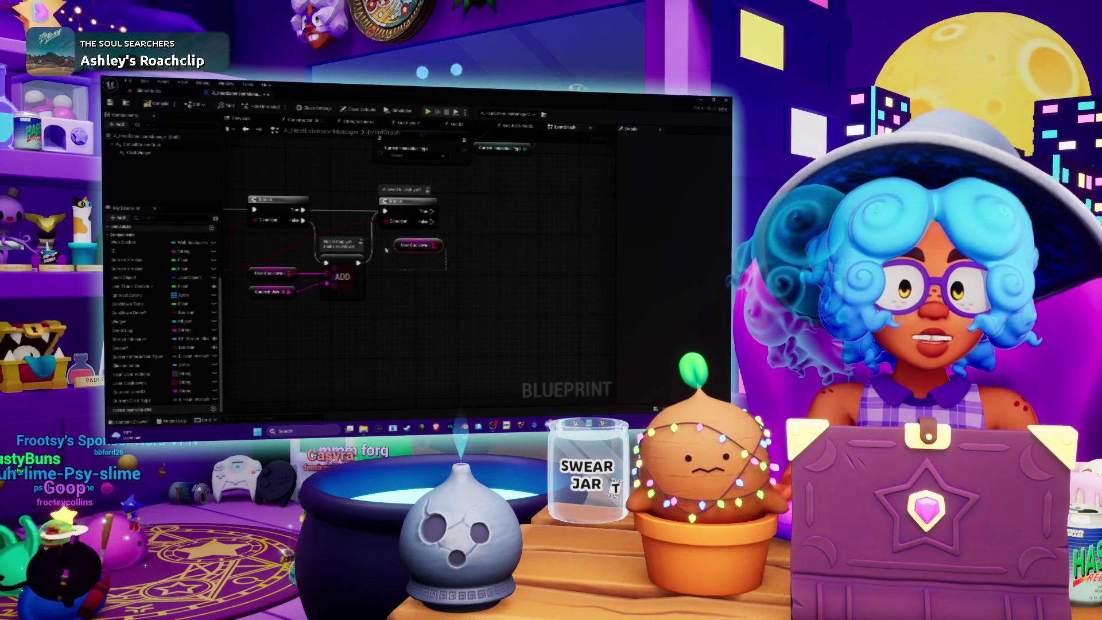
key(Delete)
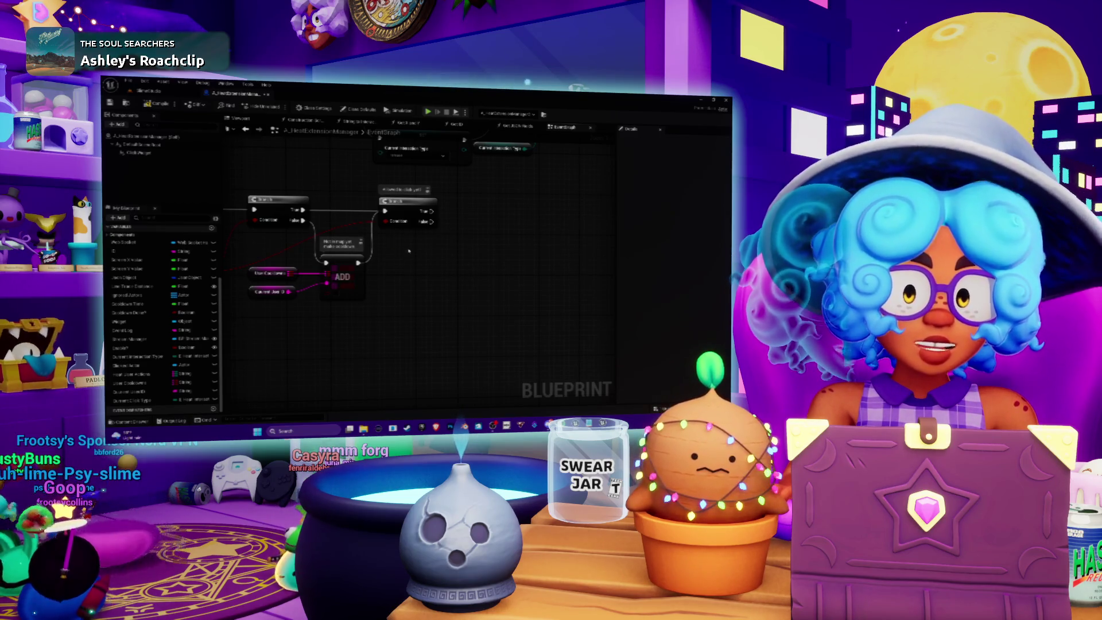
drag(408, 251, 469, 249)
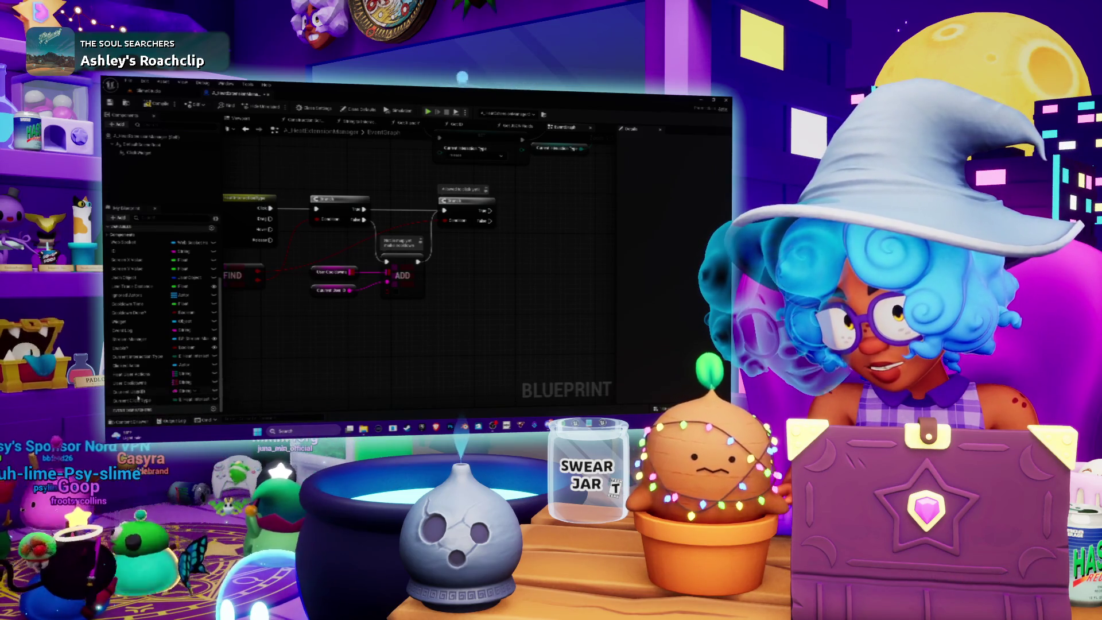
Create a SET node from a My Blueprint variable and position it right after the cooldown Branch
click(136, 375)
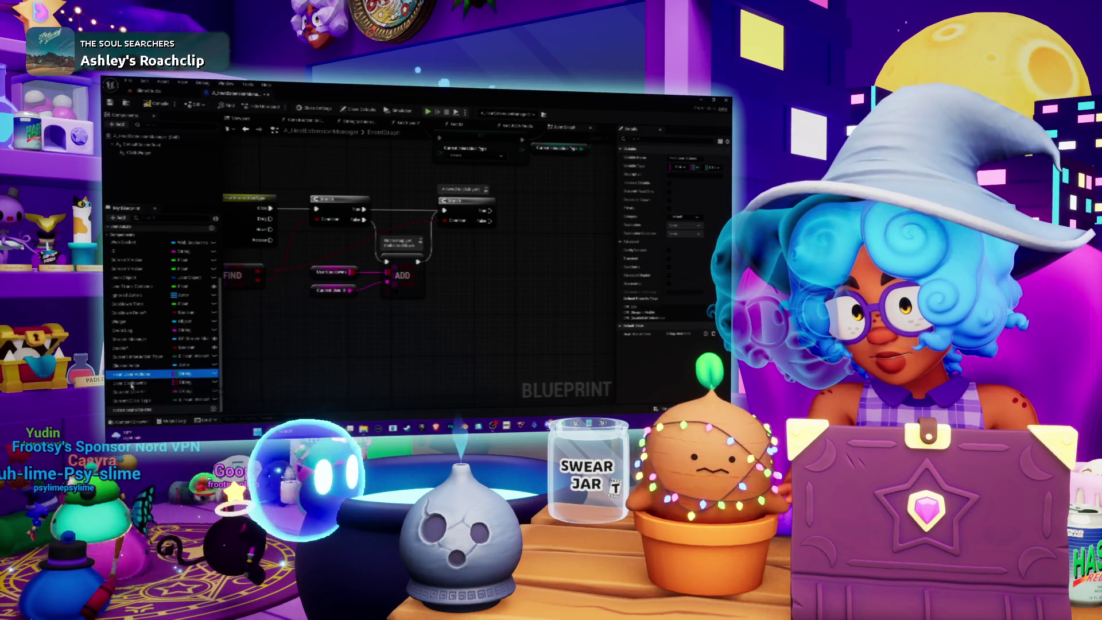
click(130, 383)
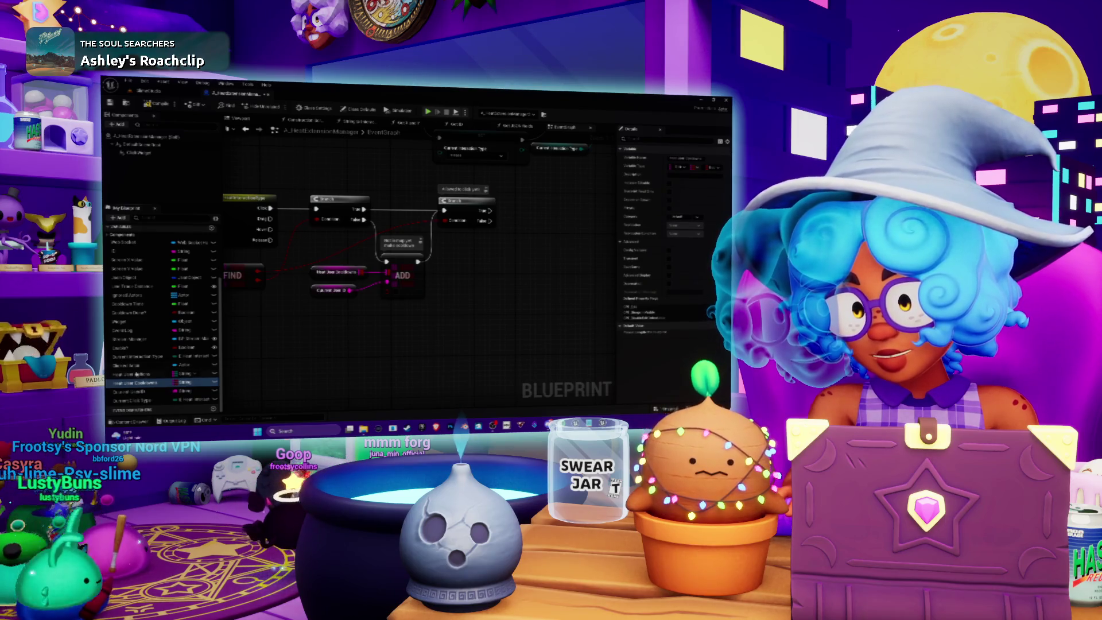
drag(138, 374, 485, 313)
drag(503, 275, 505, 273)
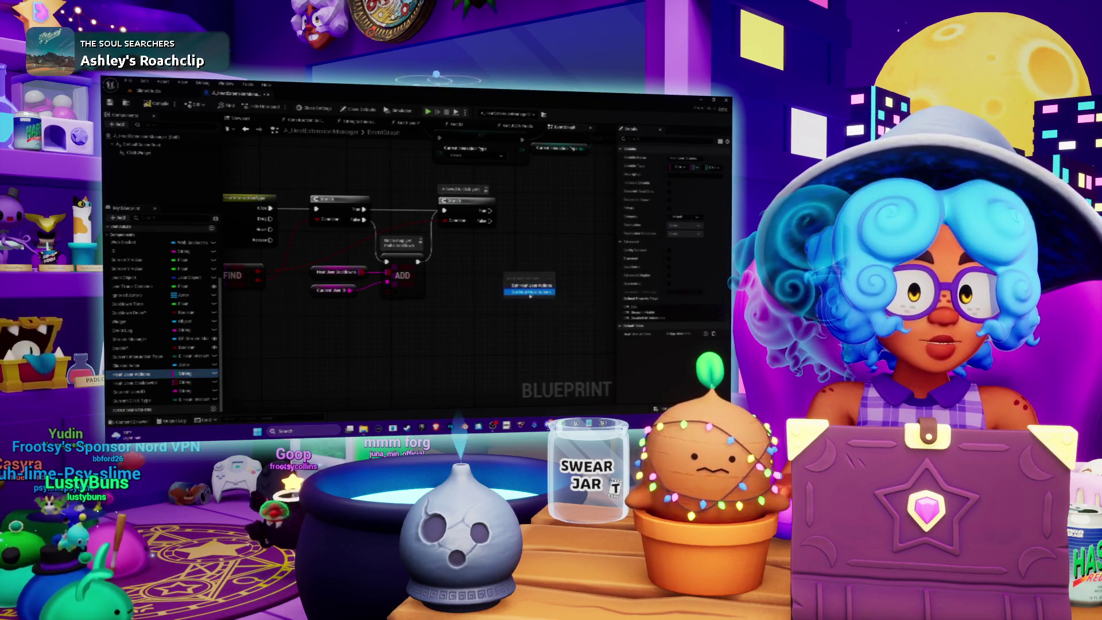
click(530, 293)
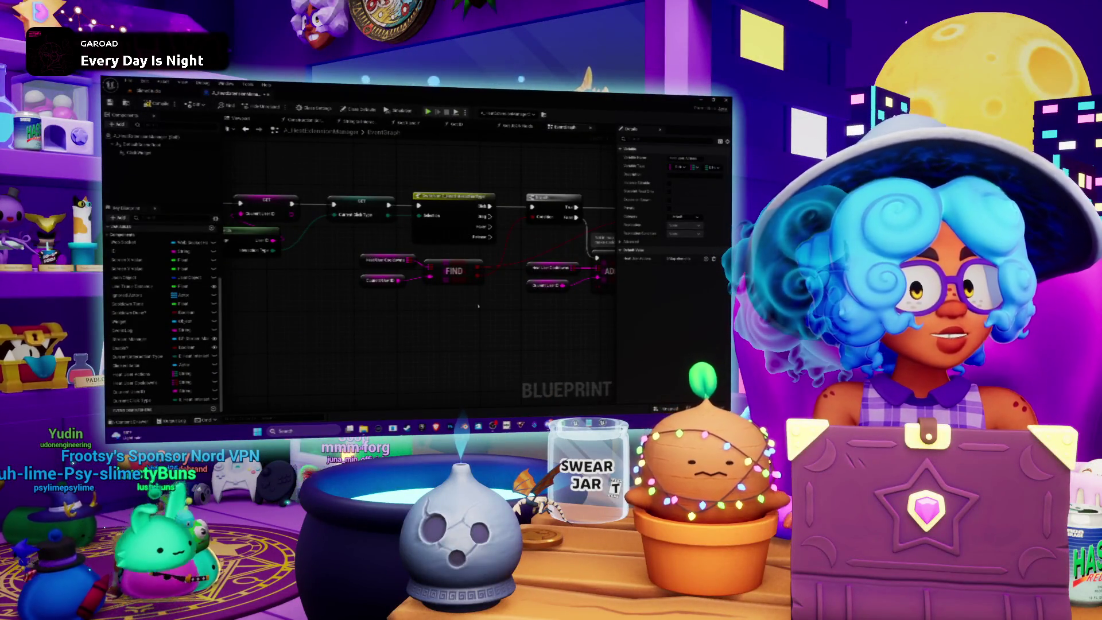
click(491, 268)
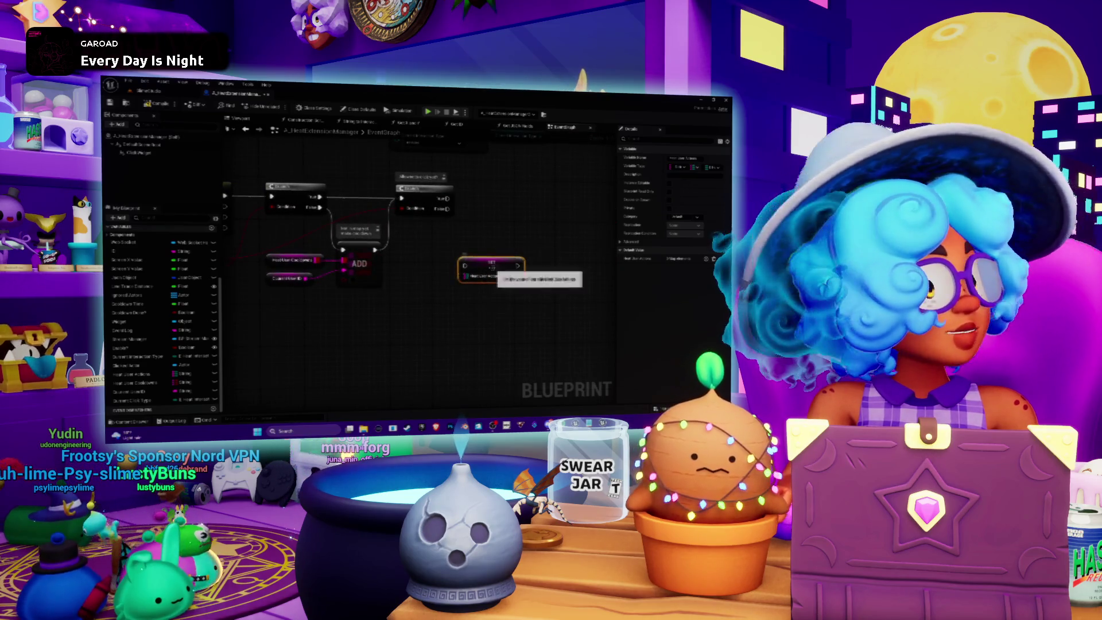
drag(492, 268, 509, 221)
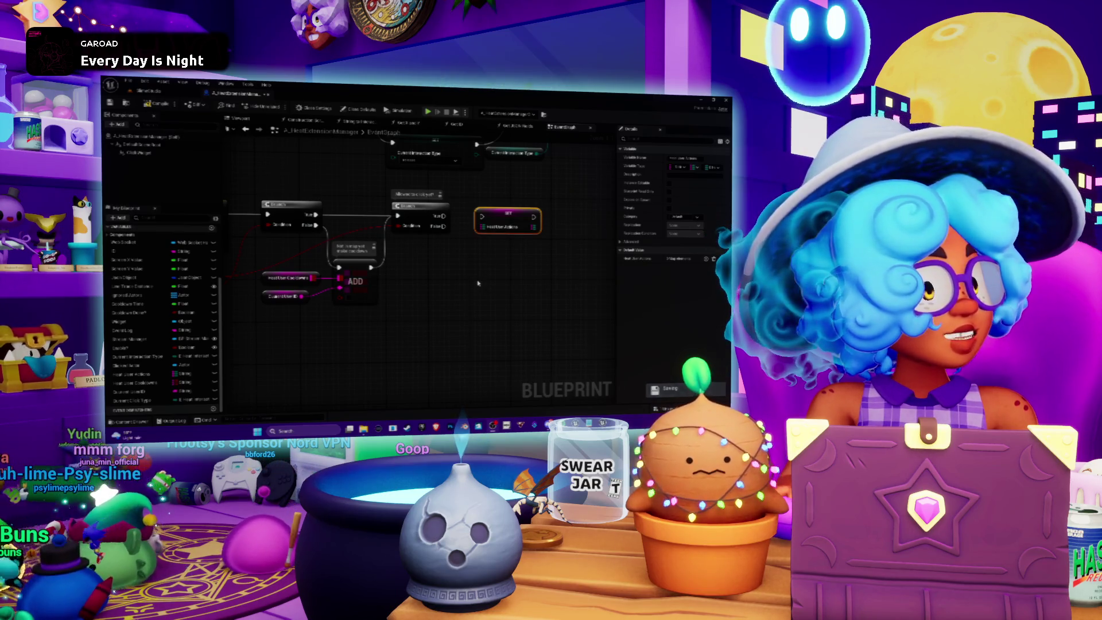
drag(474, 265, 504, 267)
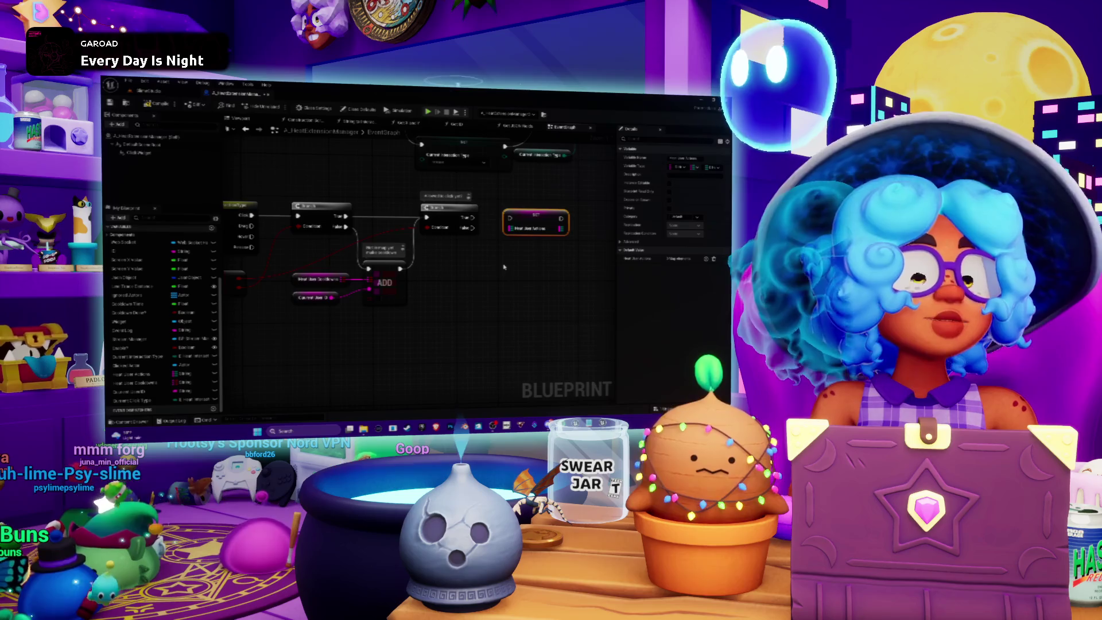